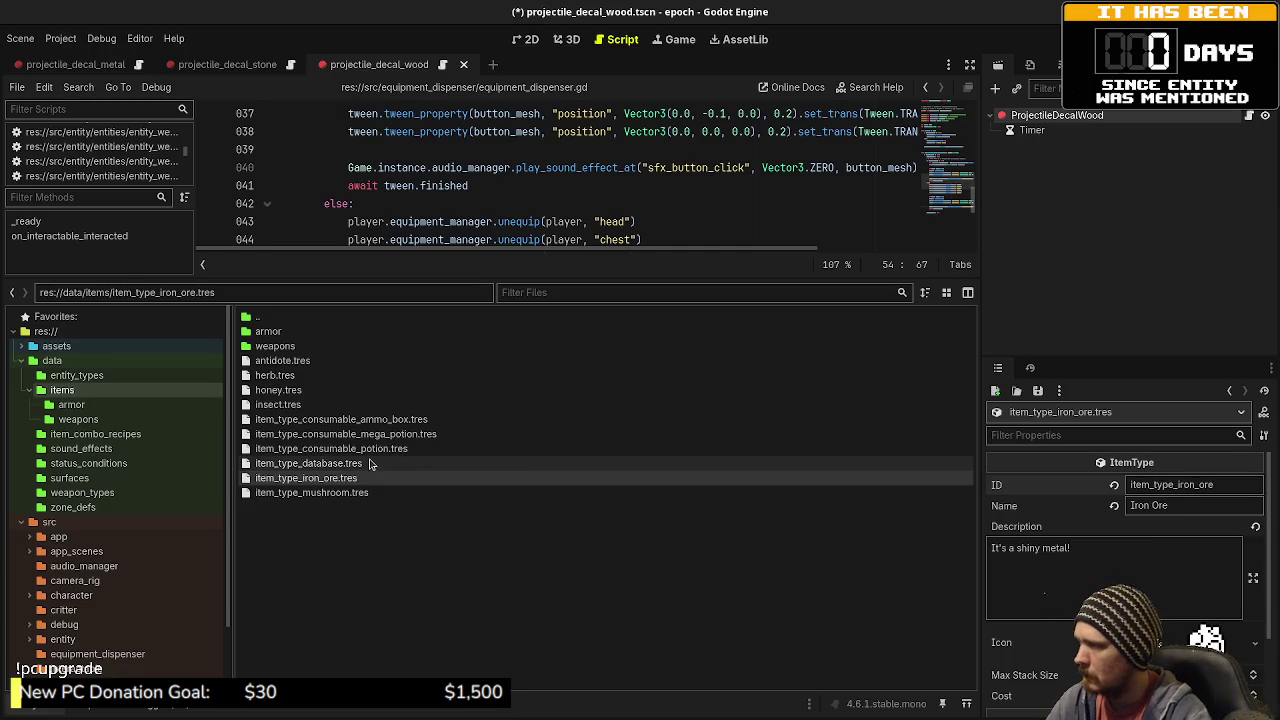
- Prefix the insect item's ID and file name with item_type_, giving item_type_insect.tres
left_click(293, 406)
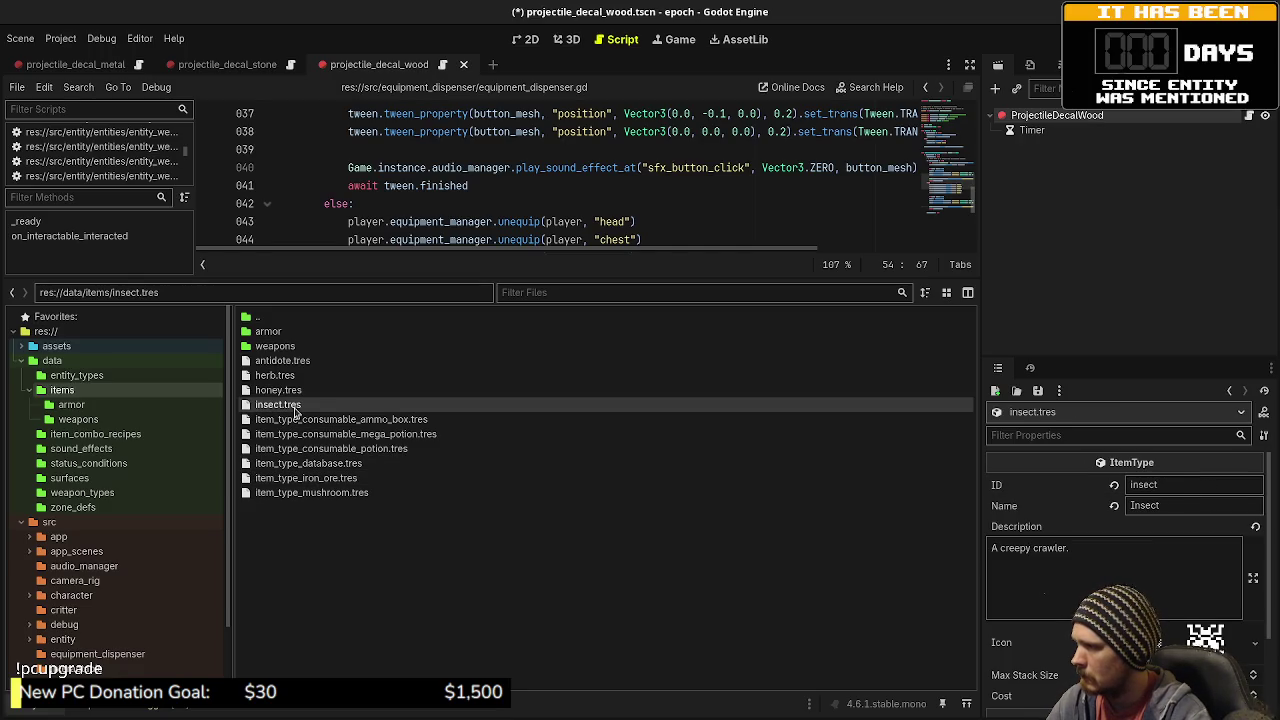
left_click(1182, 484)
key("Home")
type("item_type_")
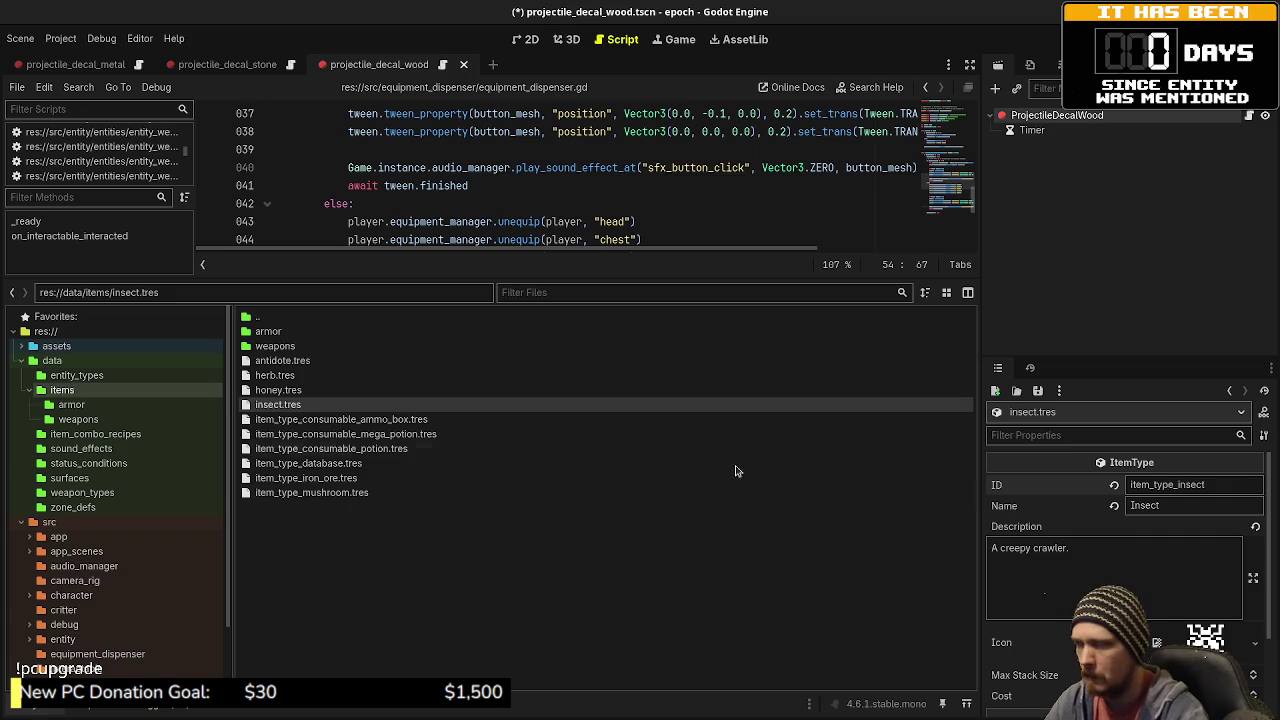
key("F2")
key("Home")
type("item_type_")
key("Return")
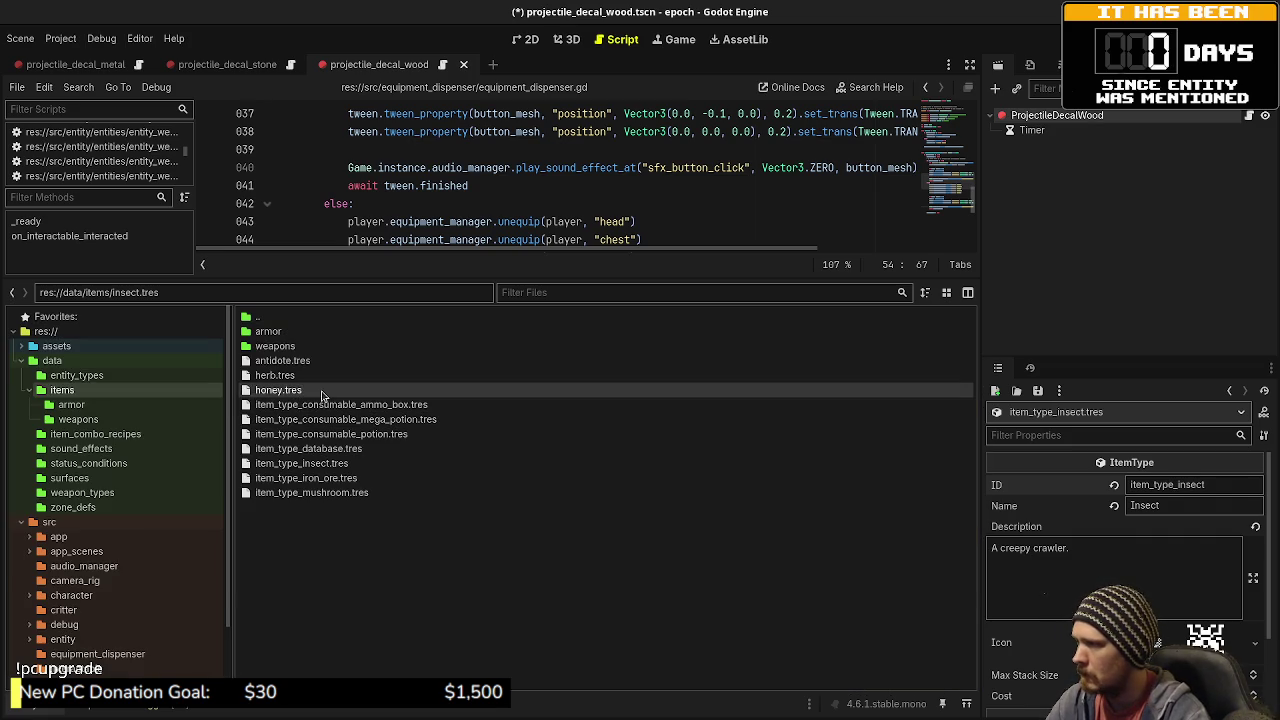
- Prefix the honey item's ID and file name with item_type_, giving item_type_honey.tres
left_click(320, 390)
left_click(1170, 486)
key("Delete")
type("H")
type("type_")
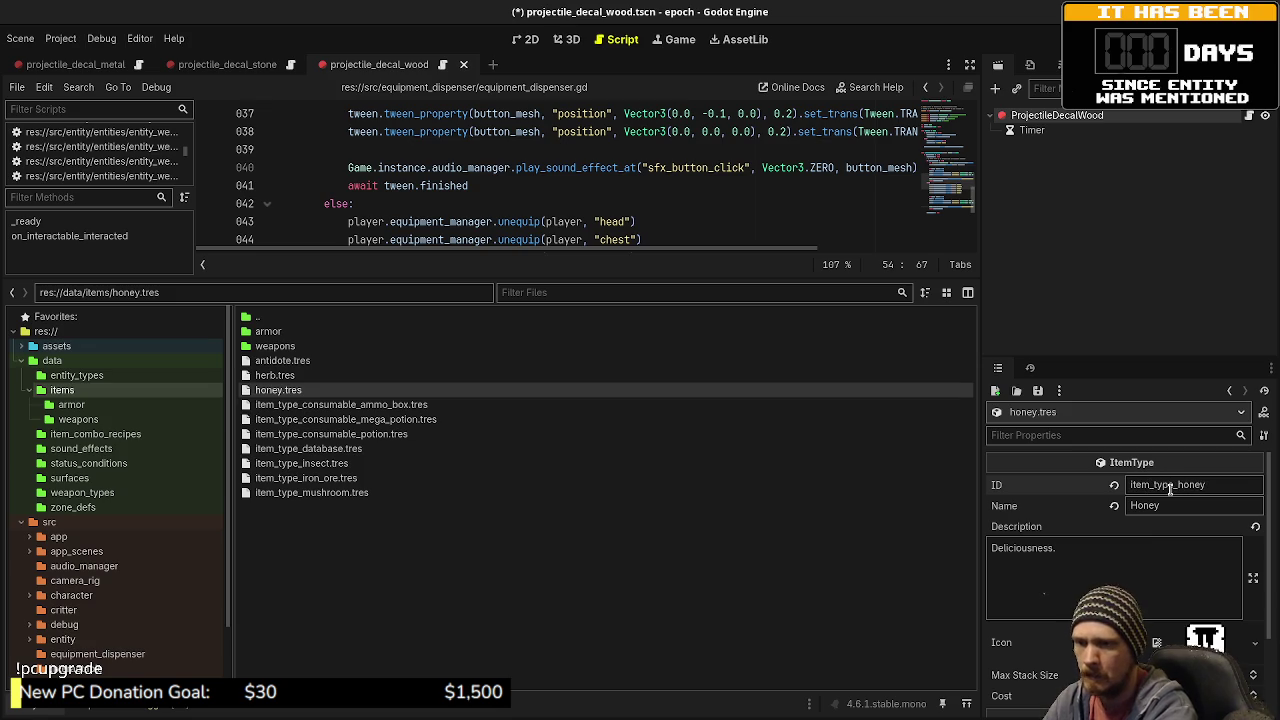
left_click(348, 389)
type("item_type_")
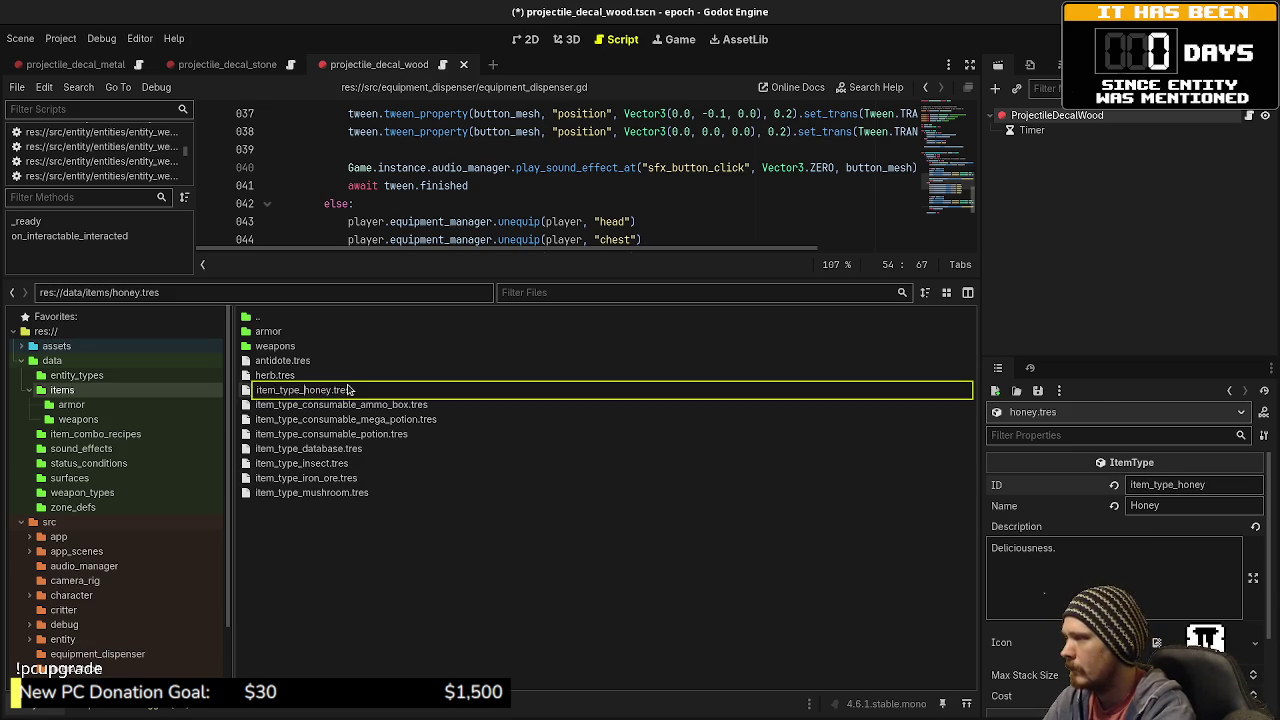
key("Return")
- Prefix the herb item's ID with item_type_ and rename its file to item_type_herb.tres
left_click(275, 375)
left_click(1163, 487)
type("m_type_")
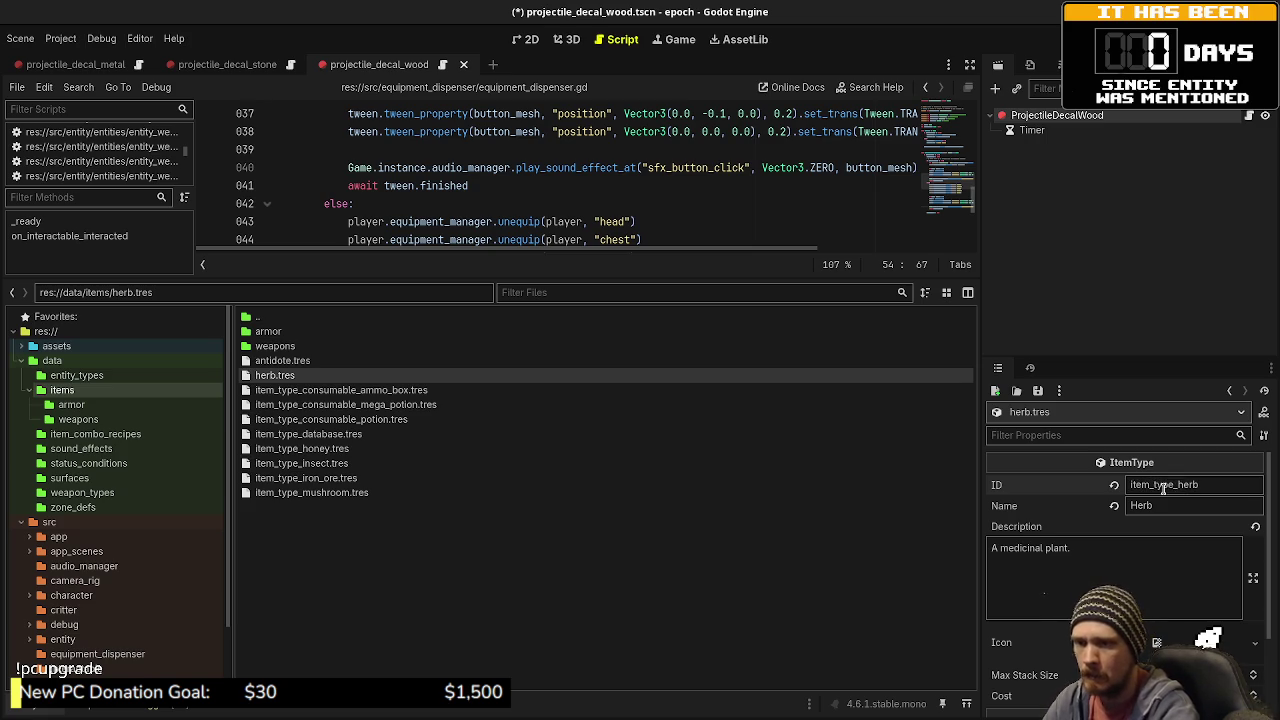
left_click(287, 449)
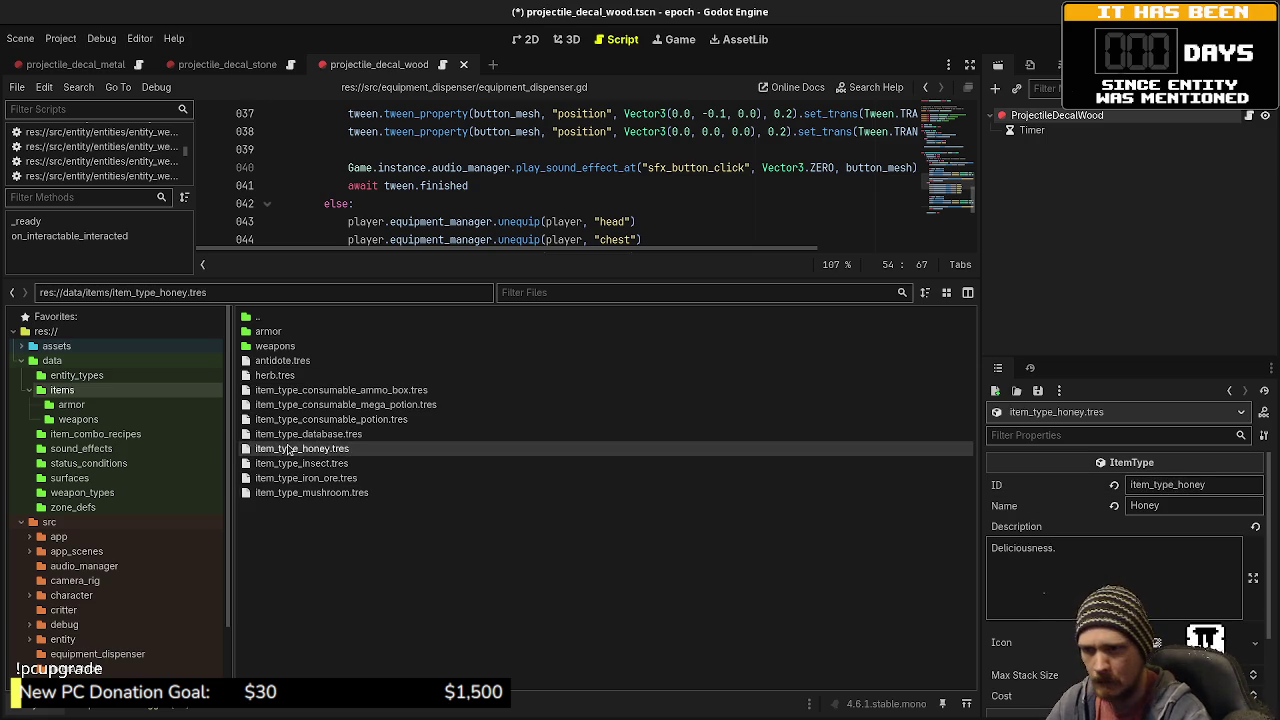
left_click(298, 377)
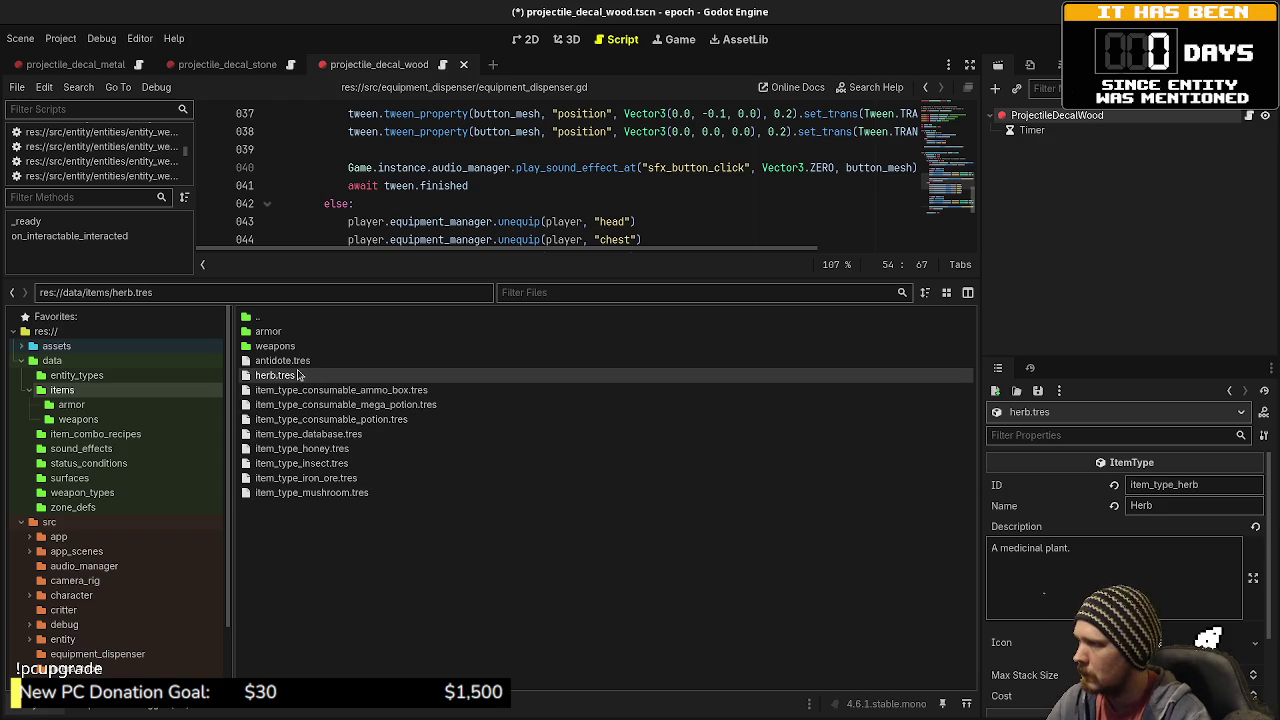
key("F2")
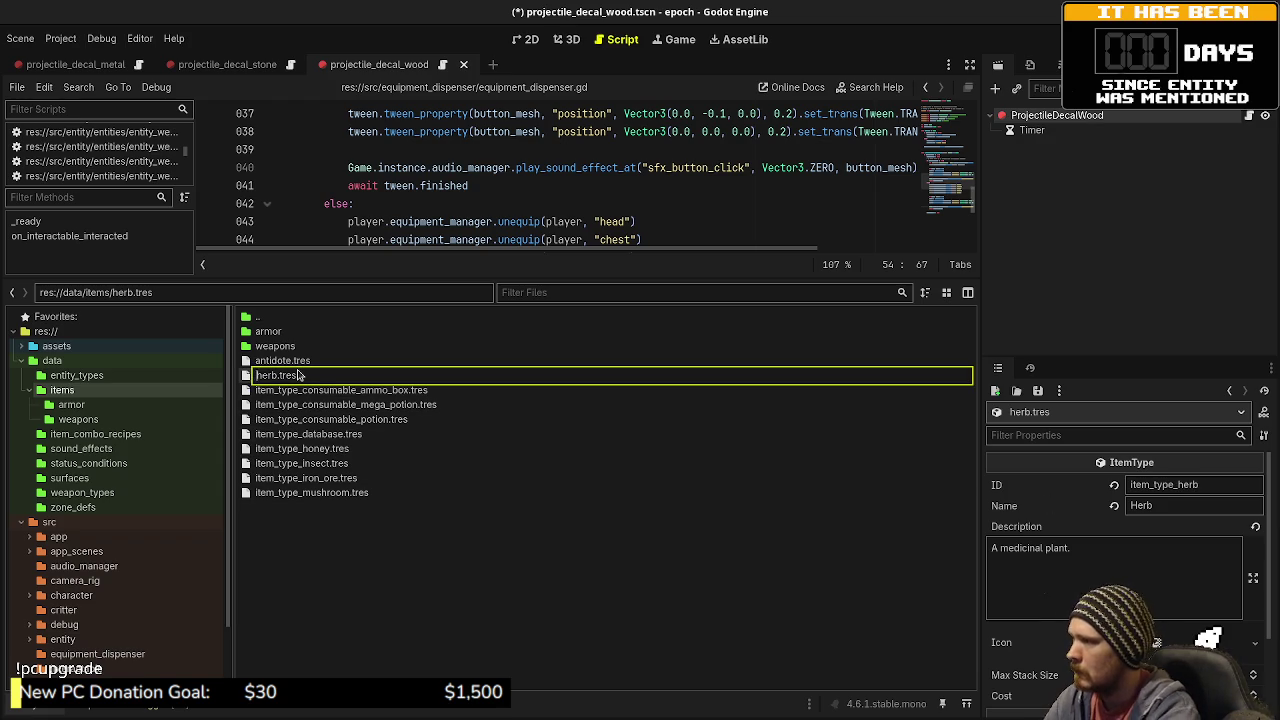
key("Home")
type("item_type_")
key("Return")
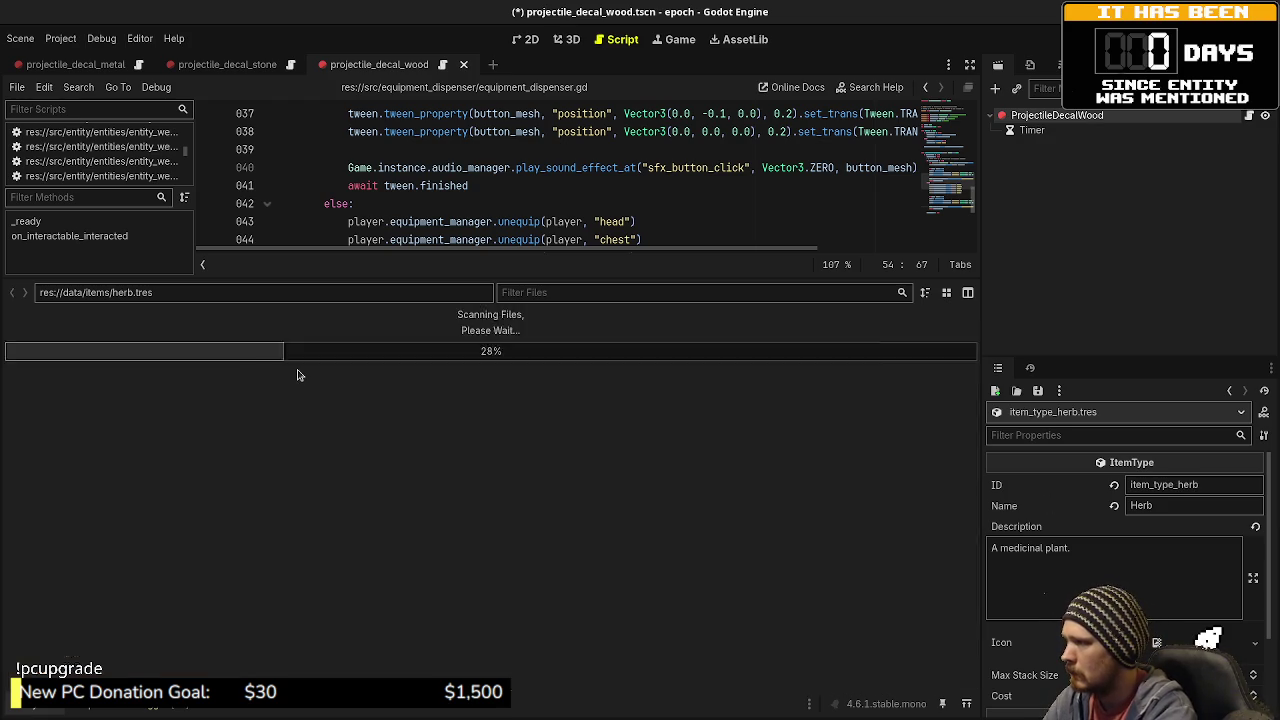
left_click(295, 361)
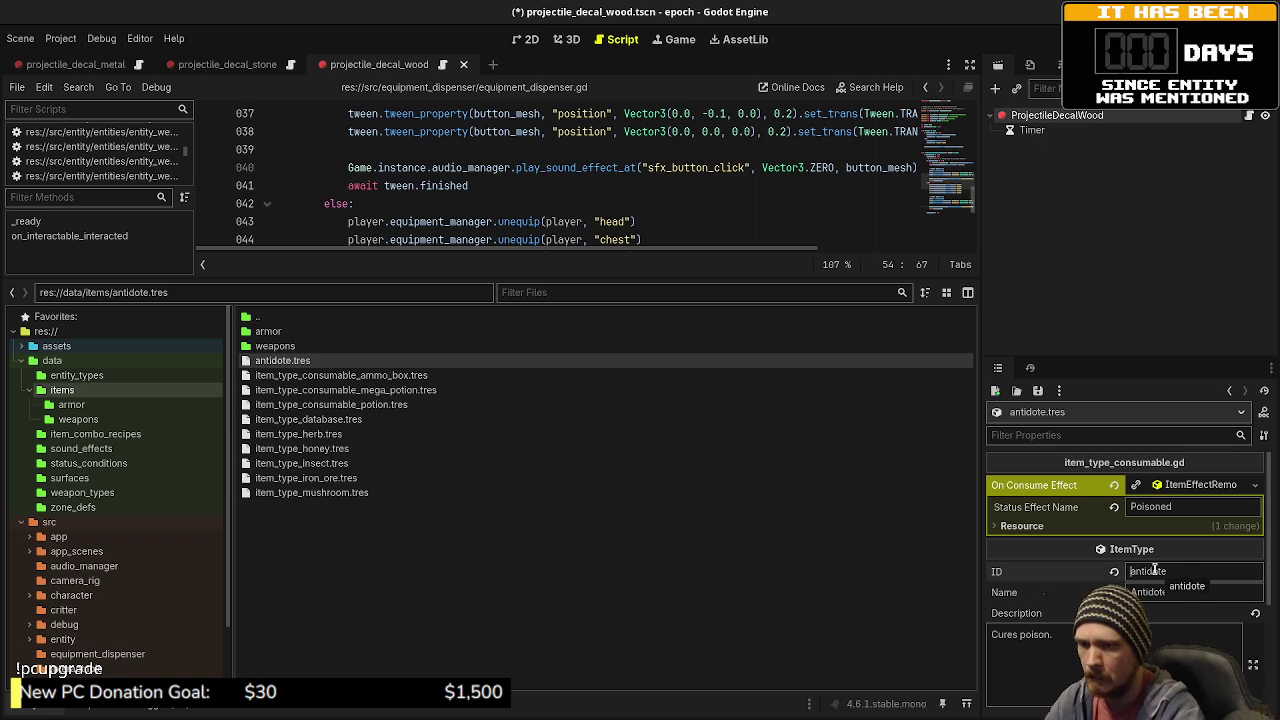
- Change the antidote ID to item_type_consumable_antidote and rename the file item_type_consumable_antidote.tres
type("type_consumable_")
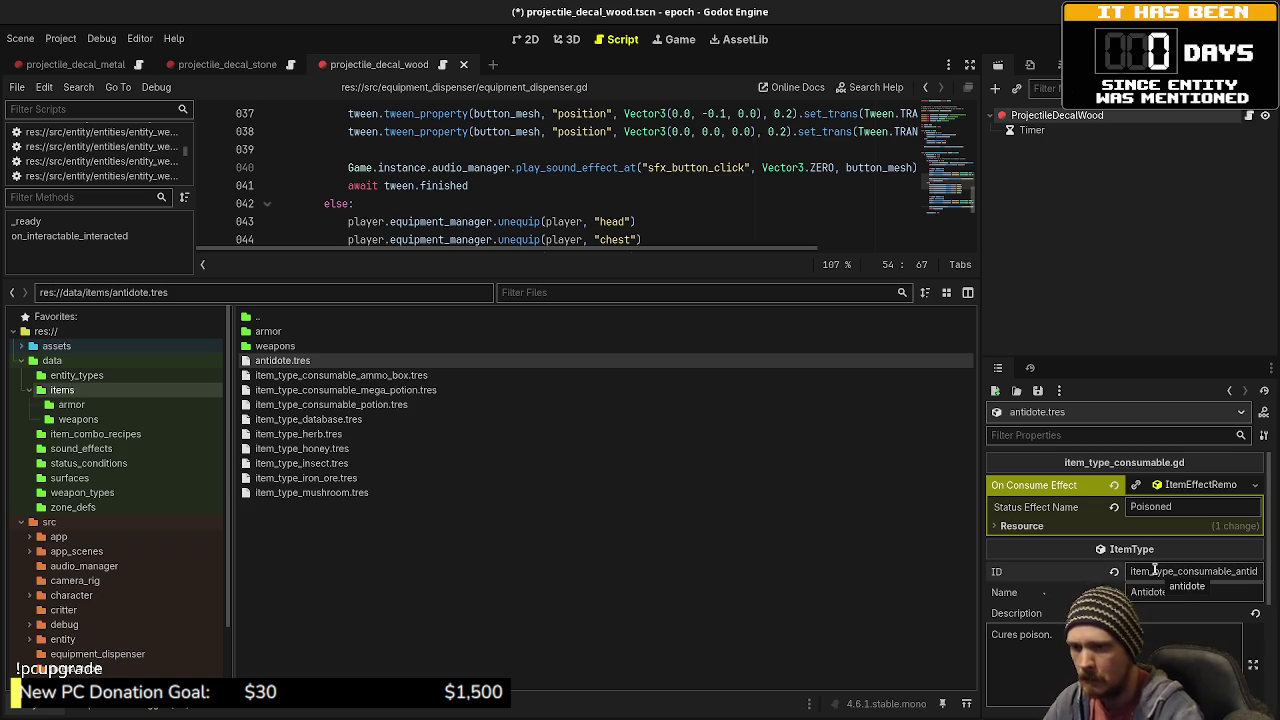
left_click(285, 364)
key("Home")
type("_type_consumab")
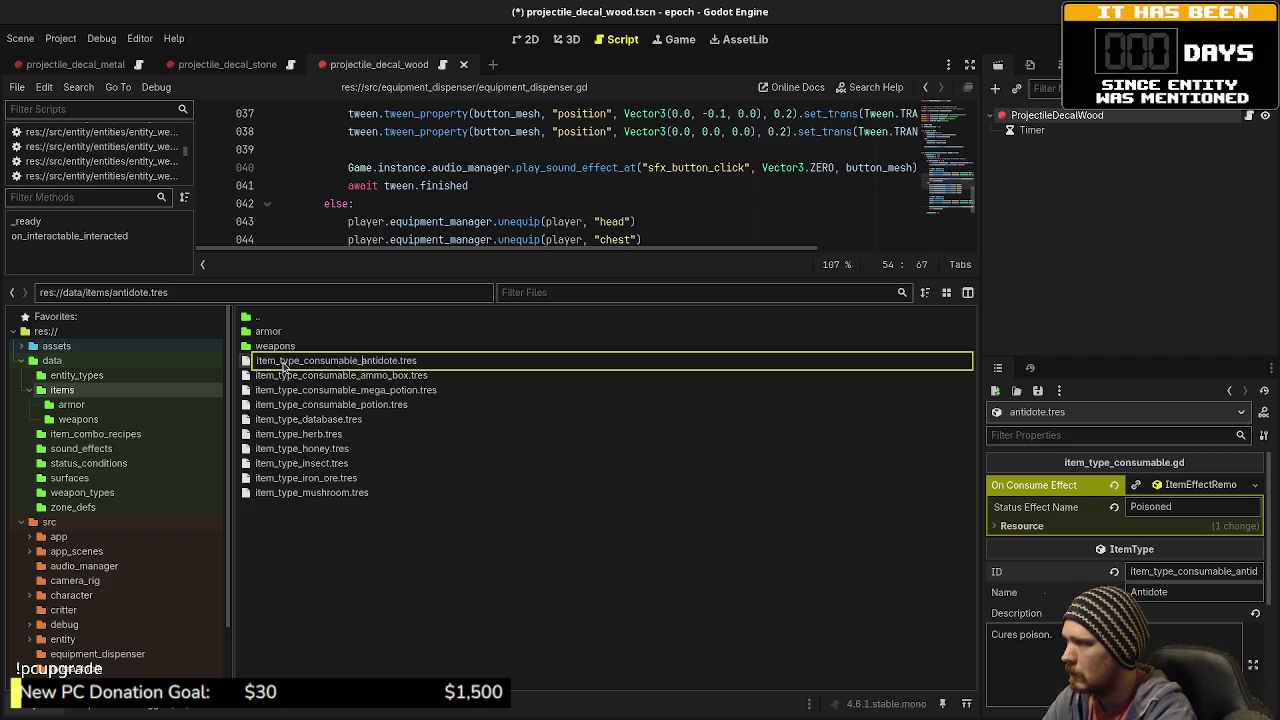
key("Return")
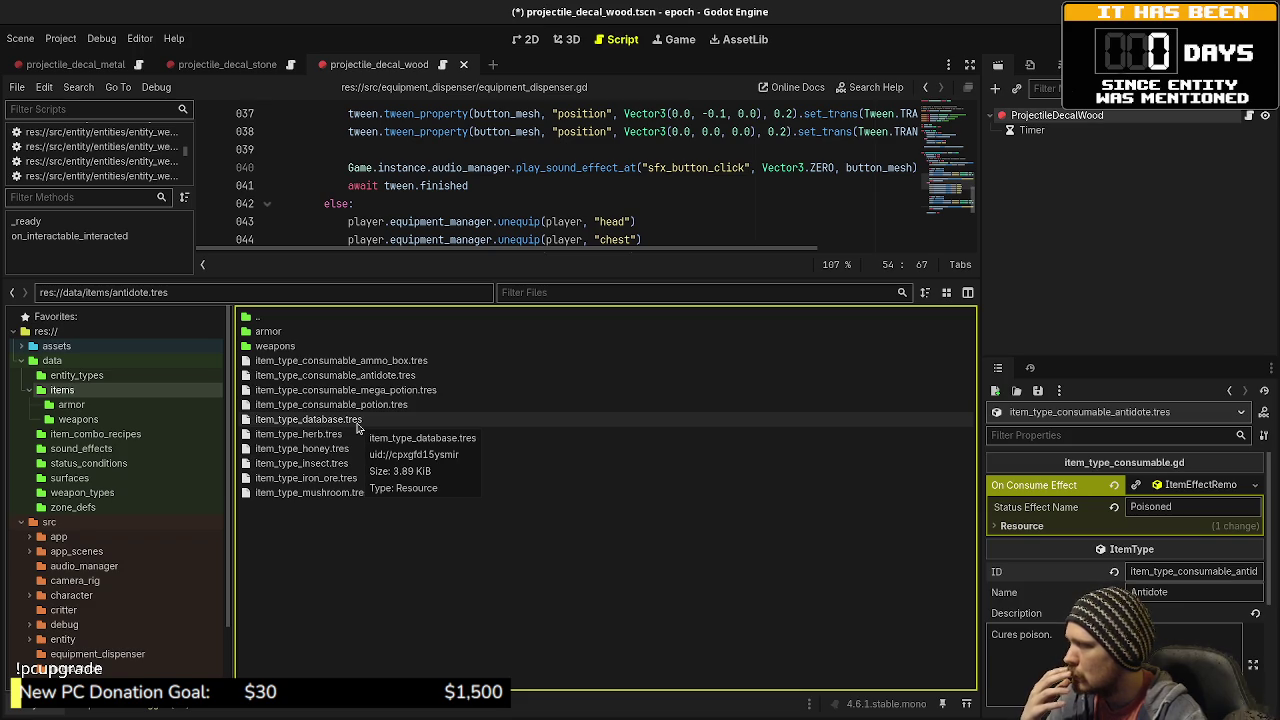
- Make a new 'consumables' folder under data/items and drag the four item_type_consumable_ .tres files into it
right_click(323, 551)
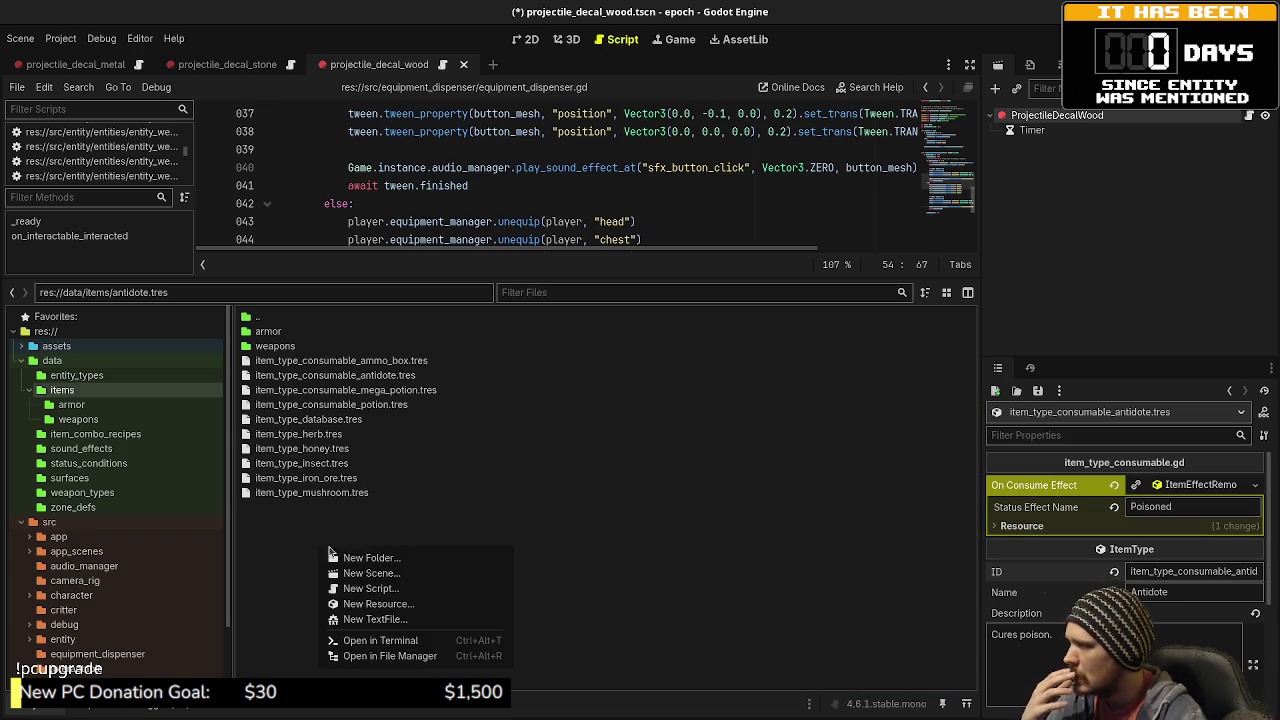
left_click(363, 557)
type("consumables")
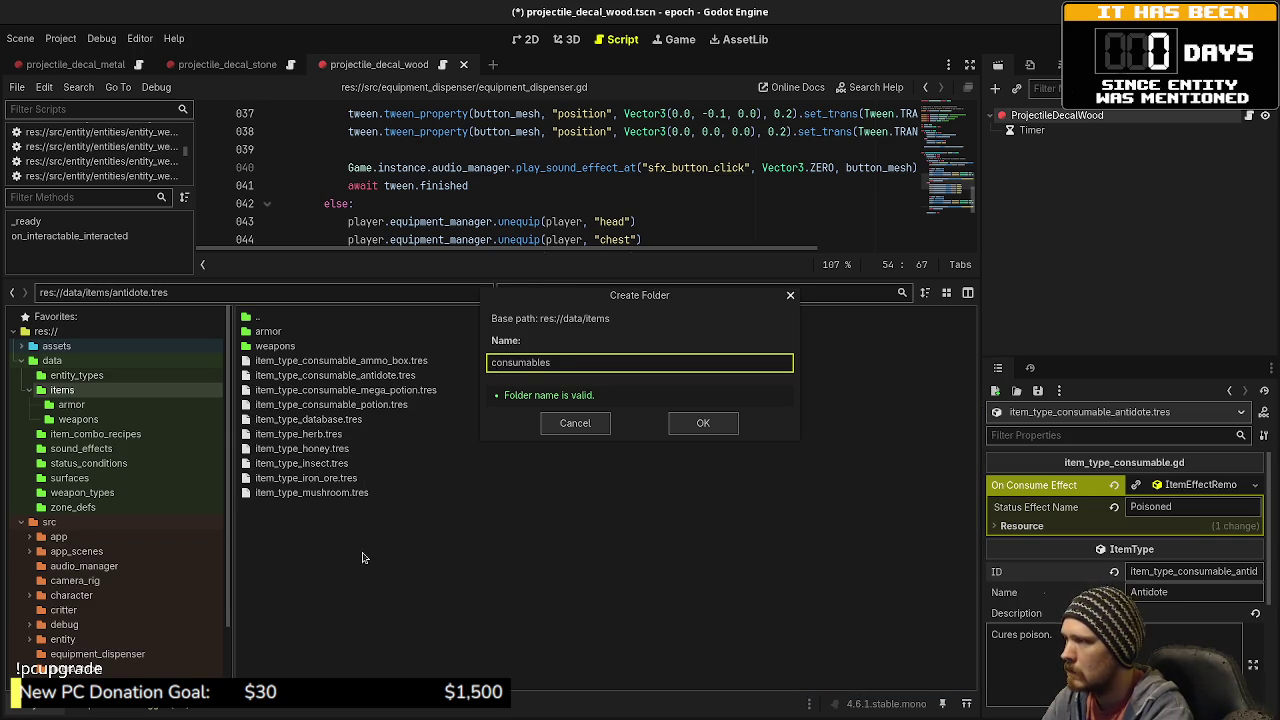
key("Return")
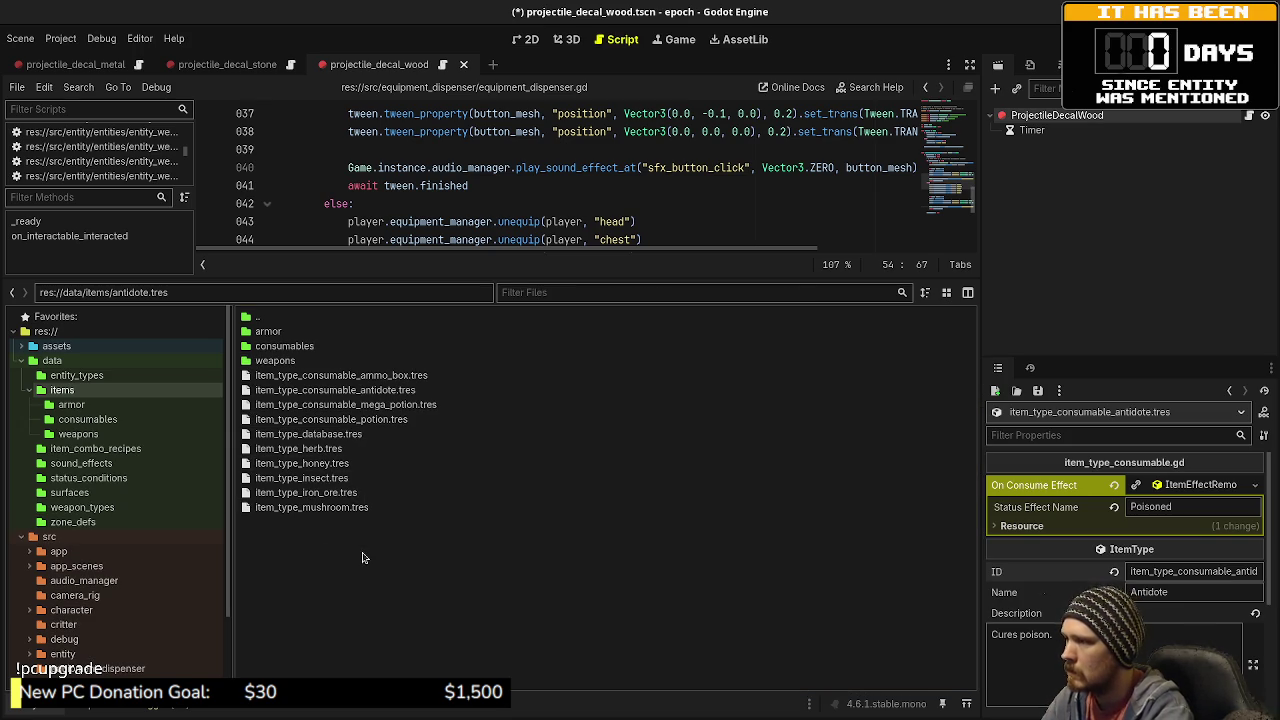
left_click_drag(335, 420, 310, 348)
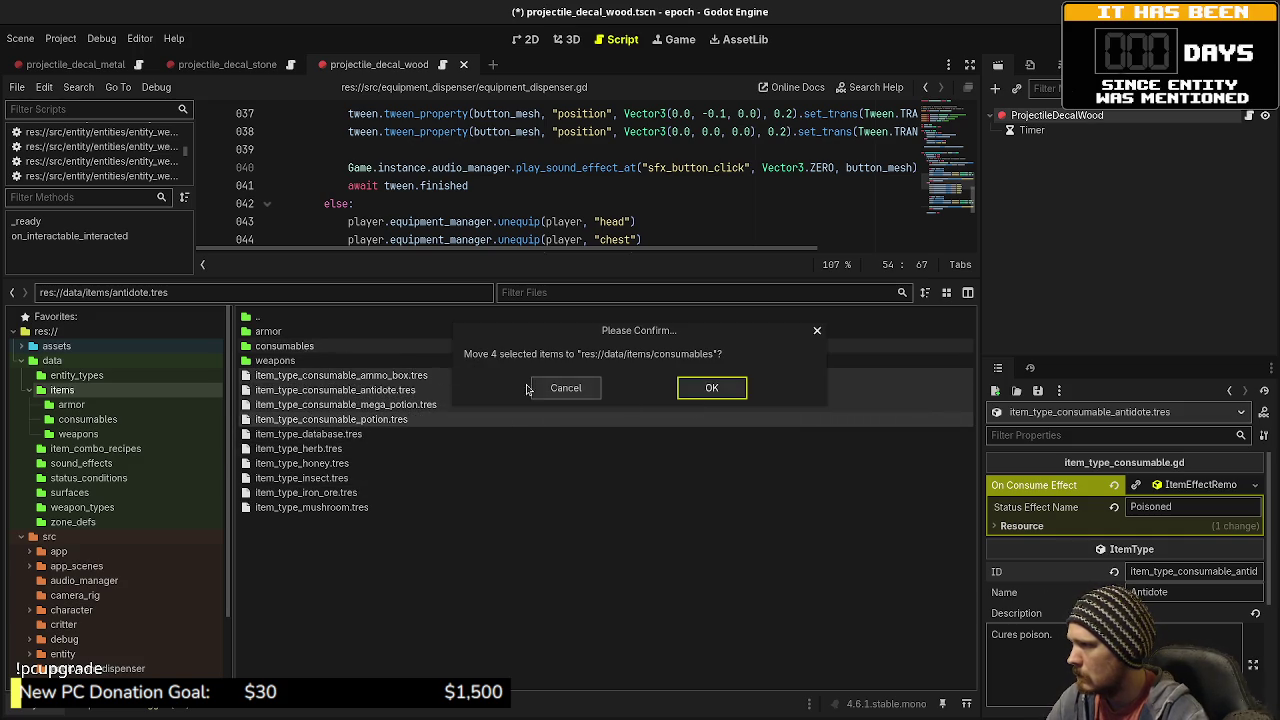
left_click(710, 390)
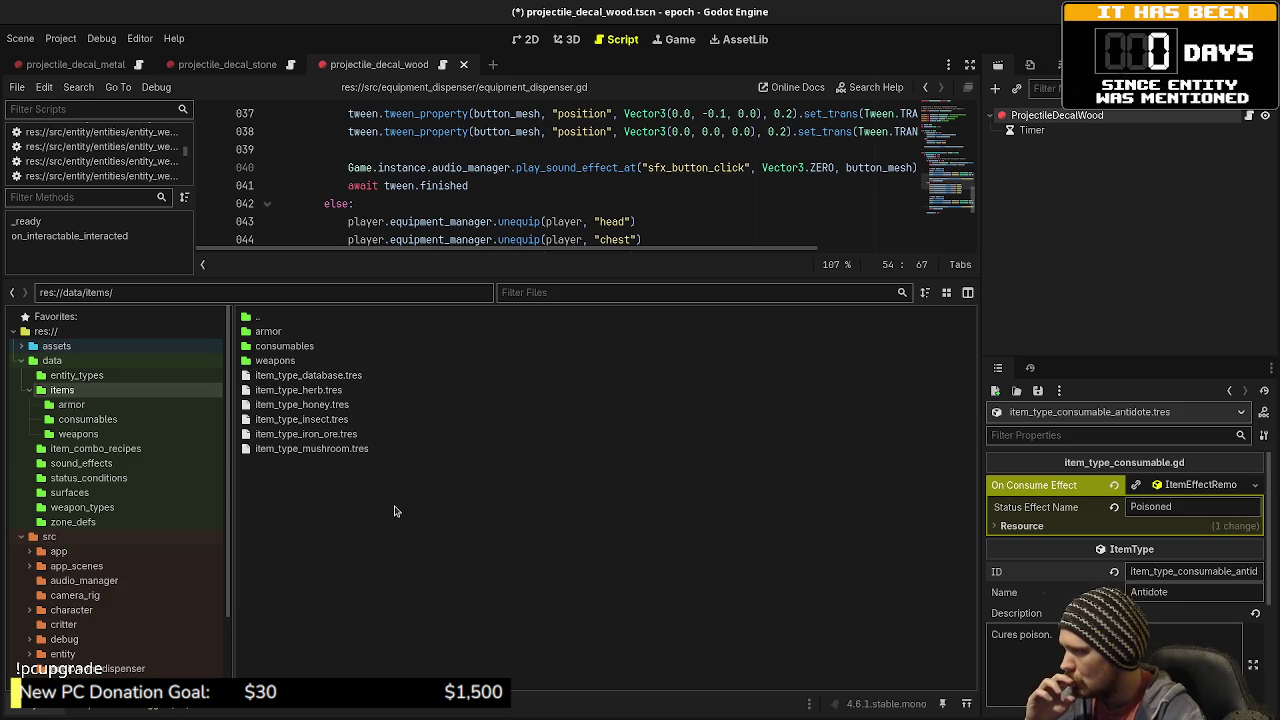
- Review the mushroom, iron ore, insect, honey and herb item resources in the Inspector
left_click(321, 455)
left_click(321, 436)
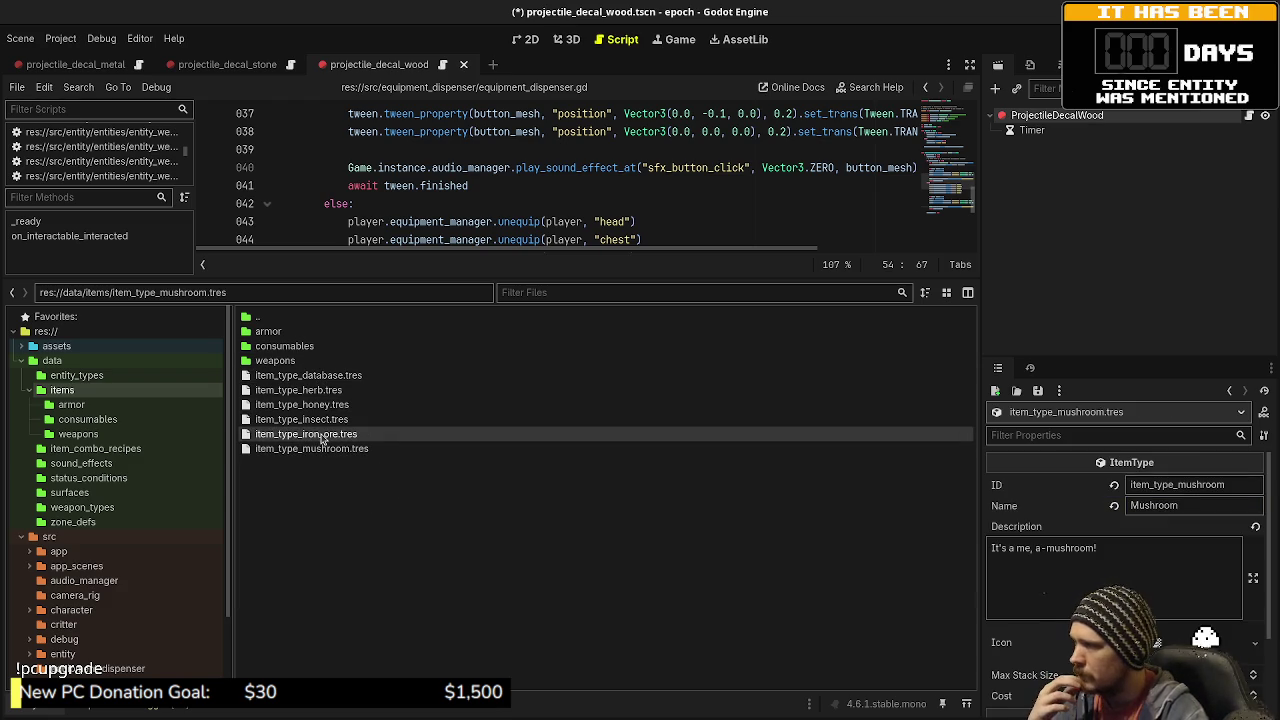
left_click(328, 421)
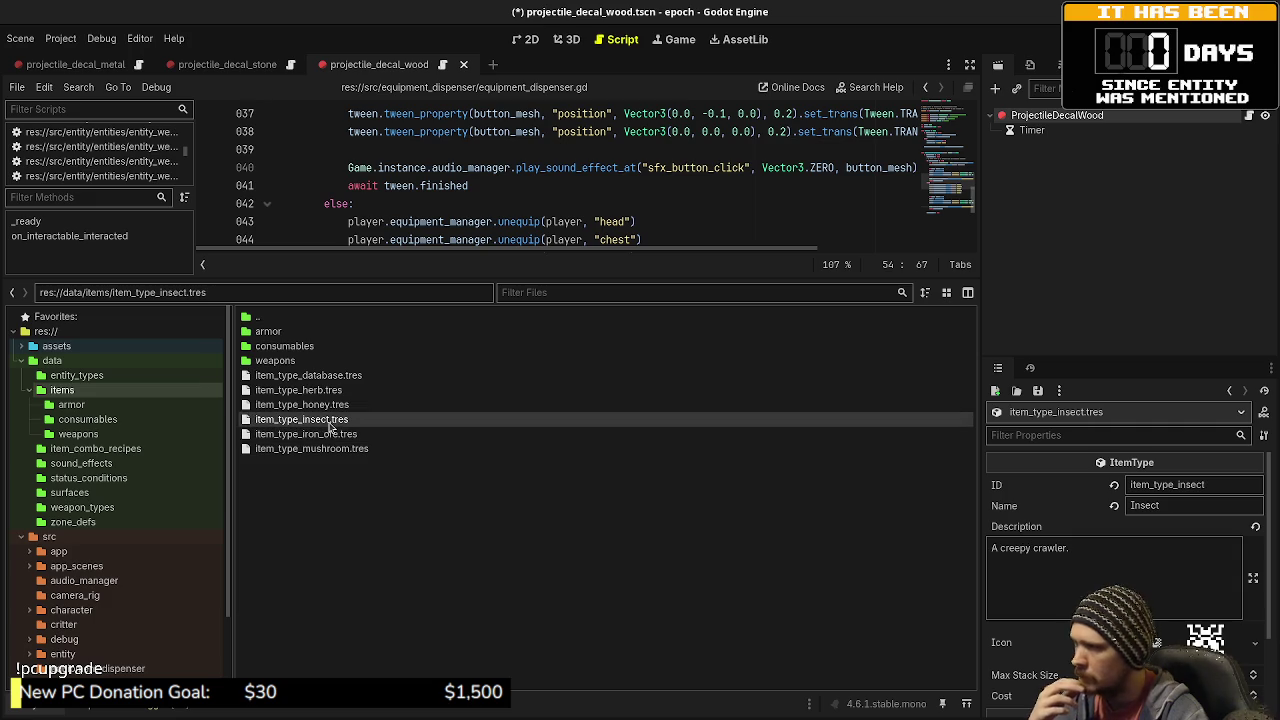
left_click(305, 406)
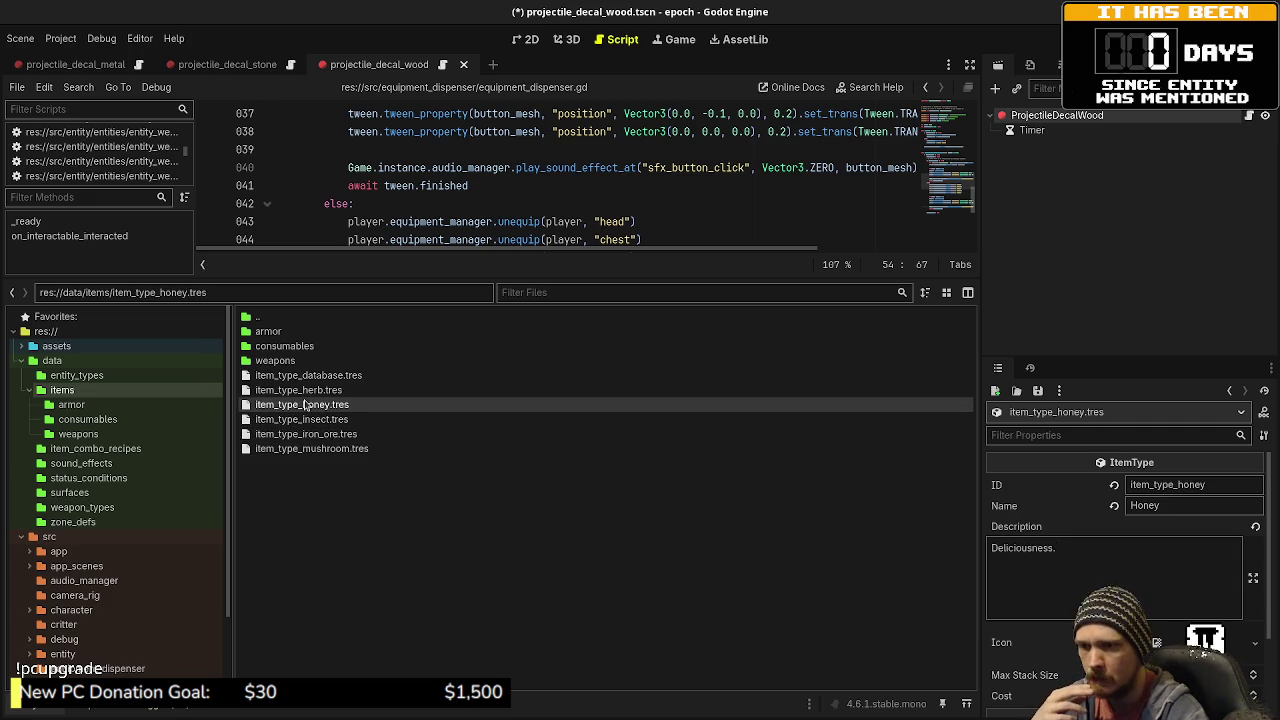
left_click(309, 392)
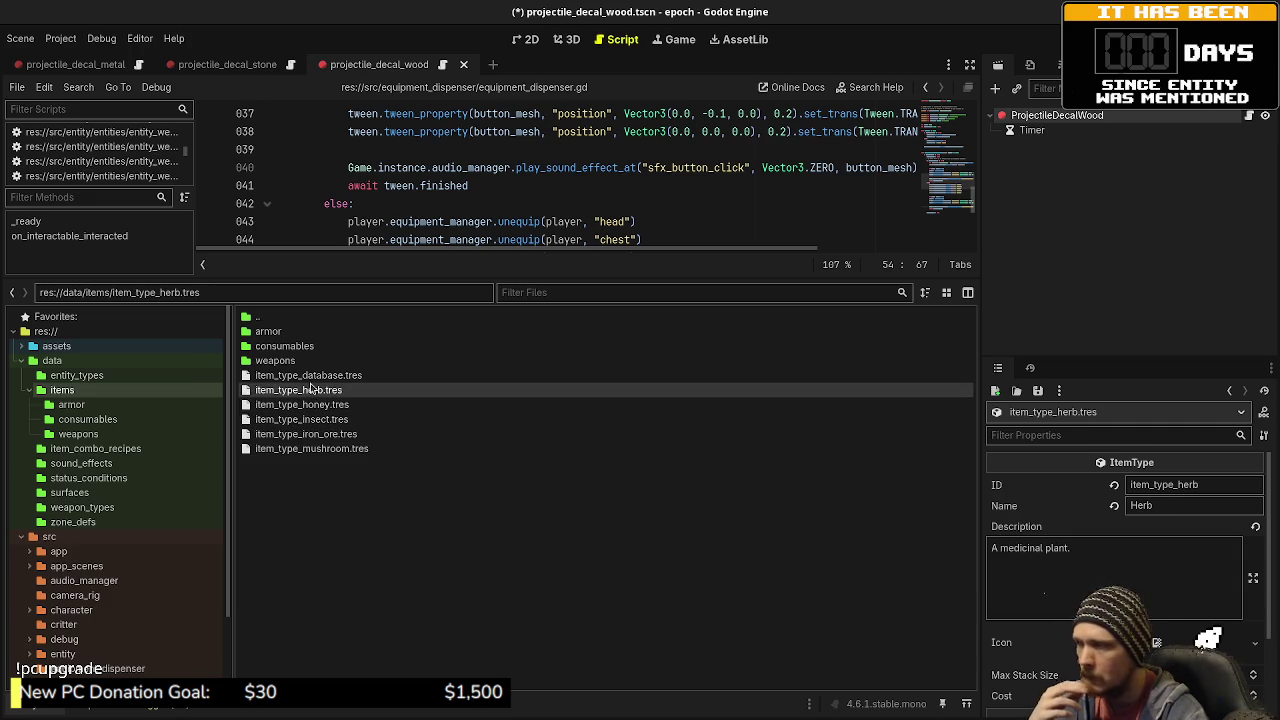
- In the weapons folder, rename the sniper rifle file to item_type_equipment_weapon_sniper_rifle.tres
double_click(275, 360)
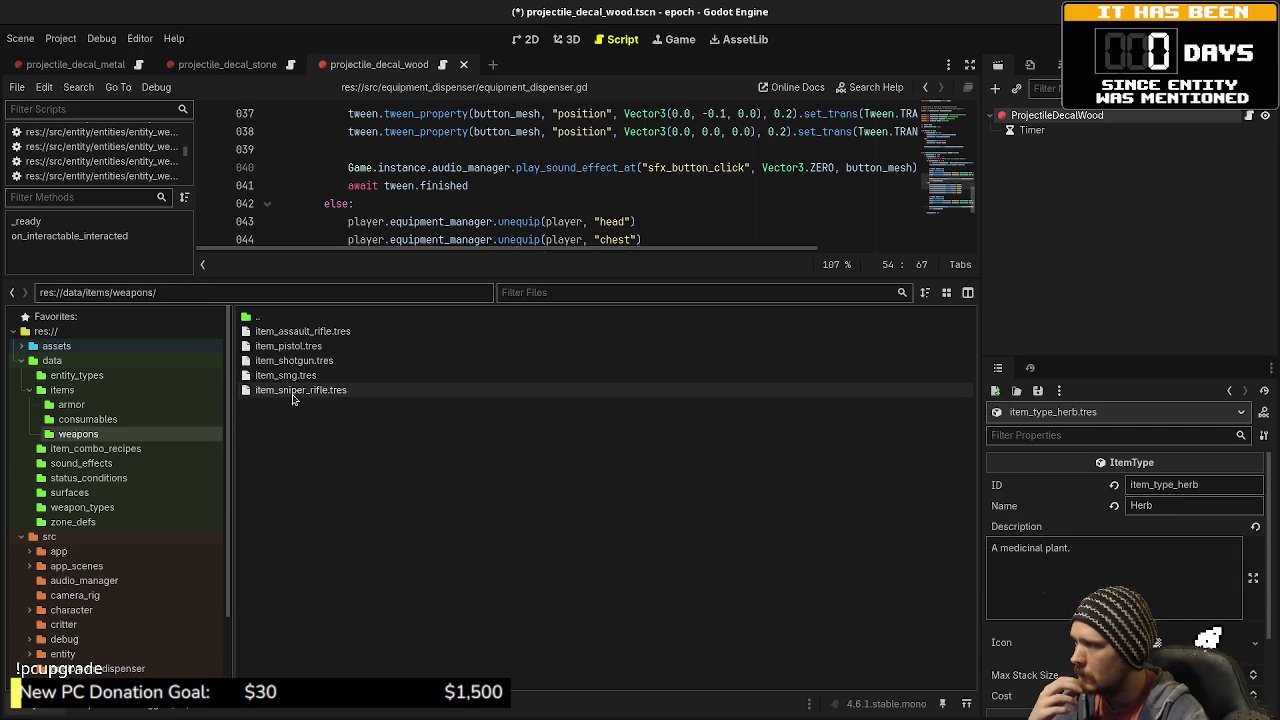
key("F2")
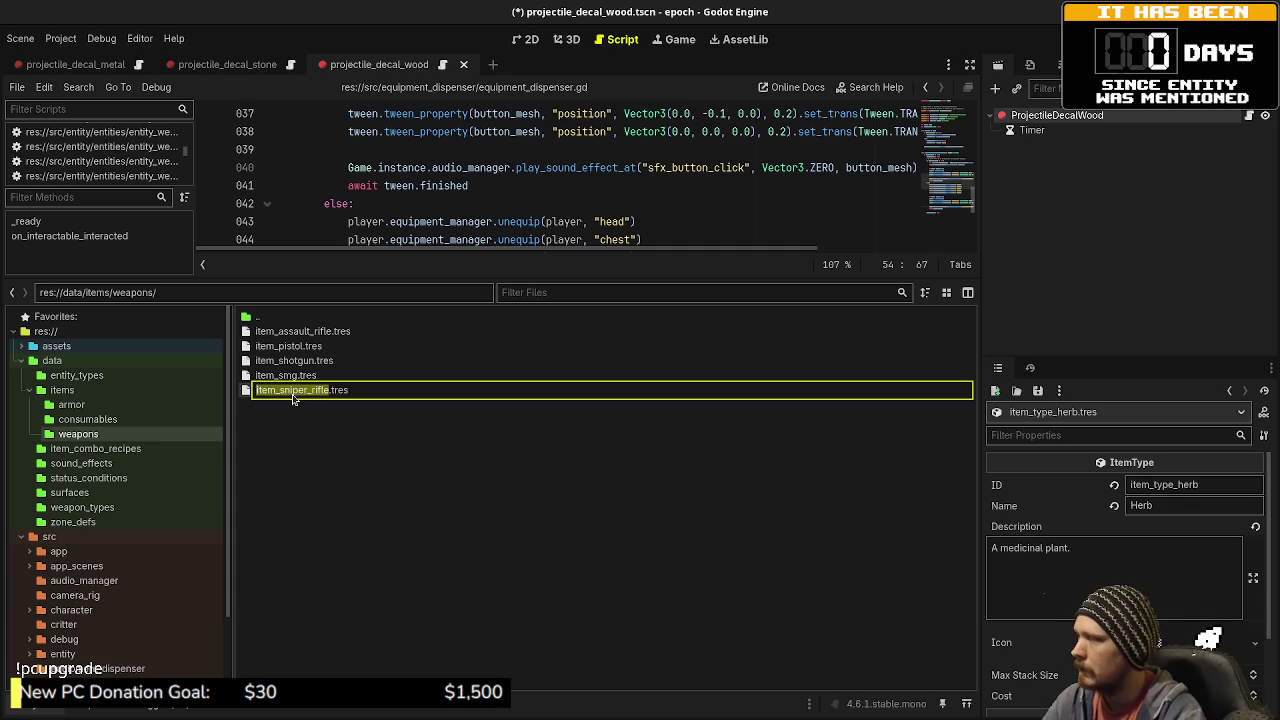
key("Home")
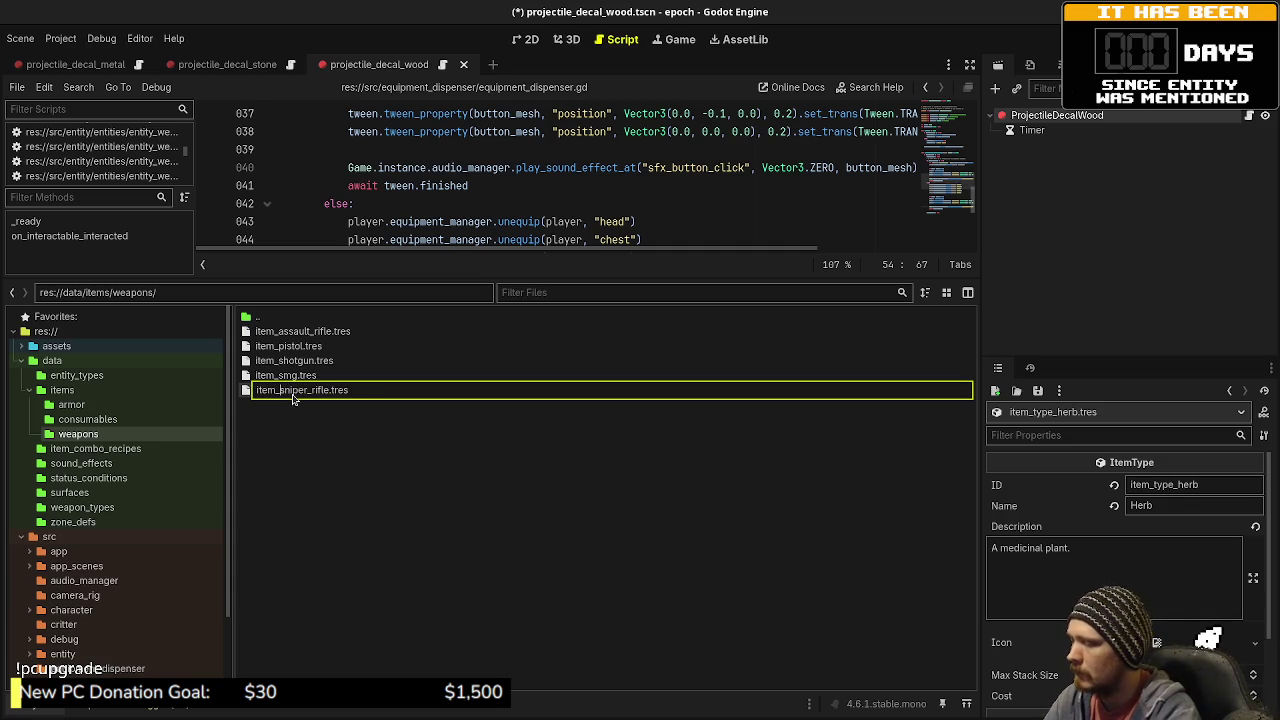
type("type_")
type("equipment_w")
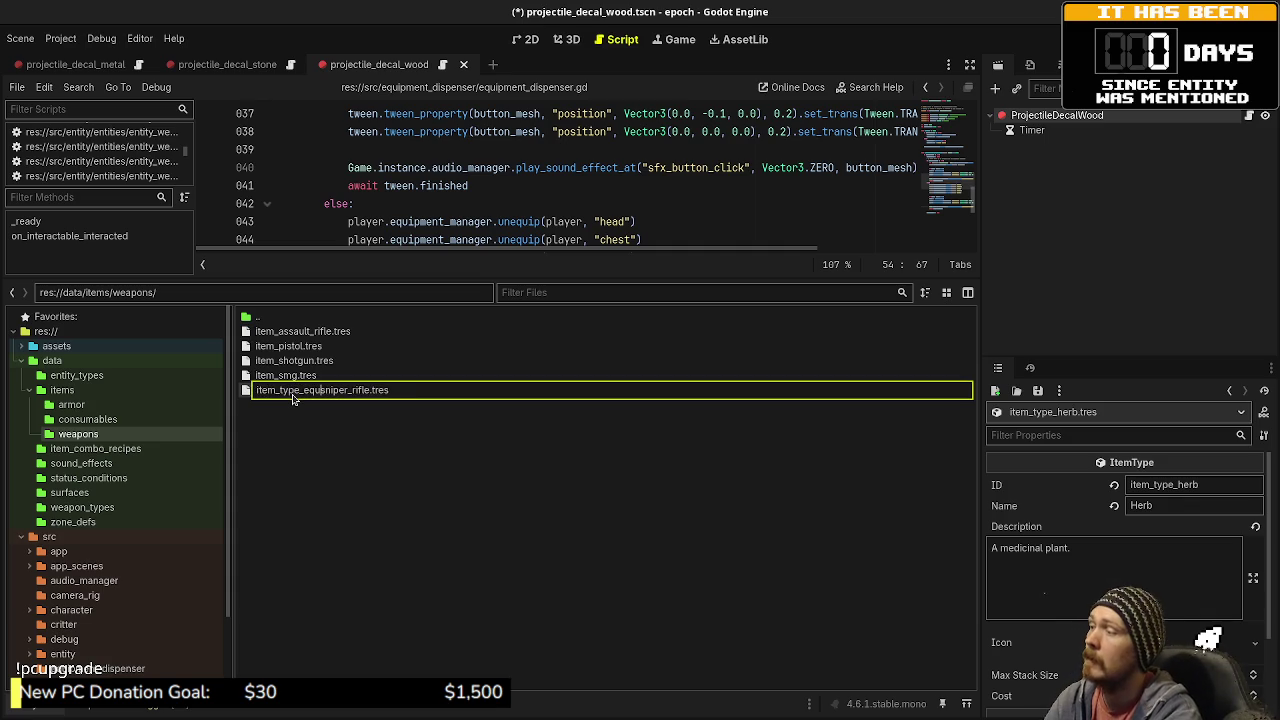
type("eapon_")
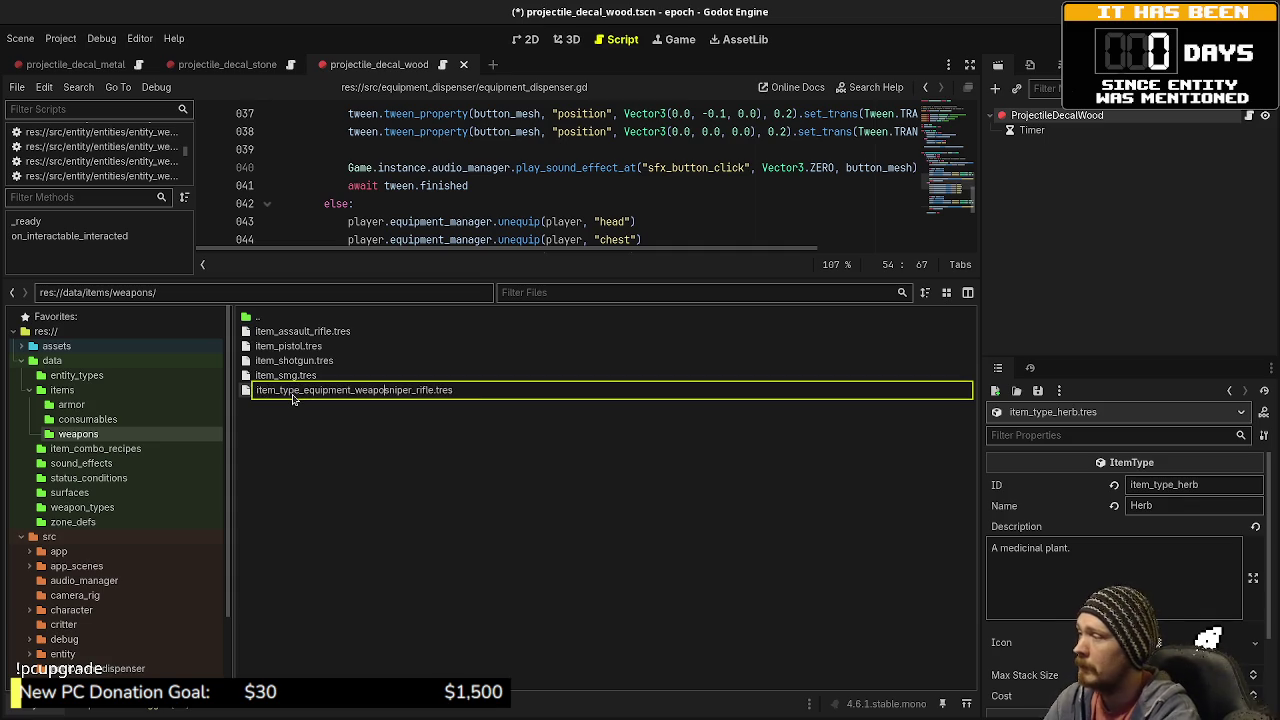
key("Return")
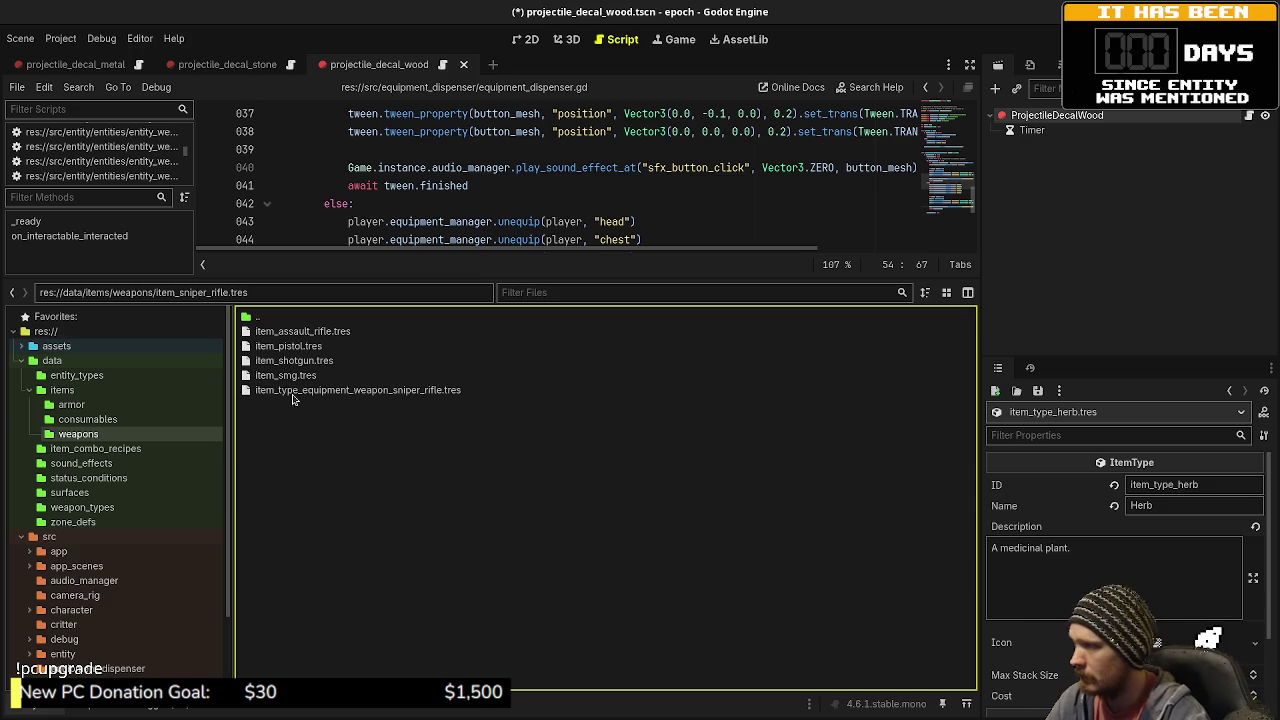
- Change the sniper rifle's ID to item_type_equipment_weapon_sniper_rifle
double_click(300, 392)
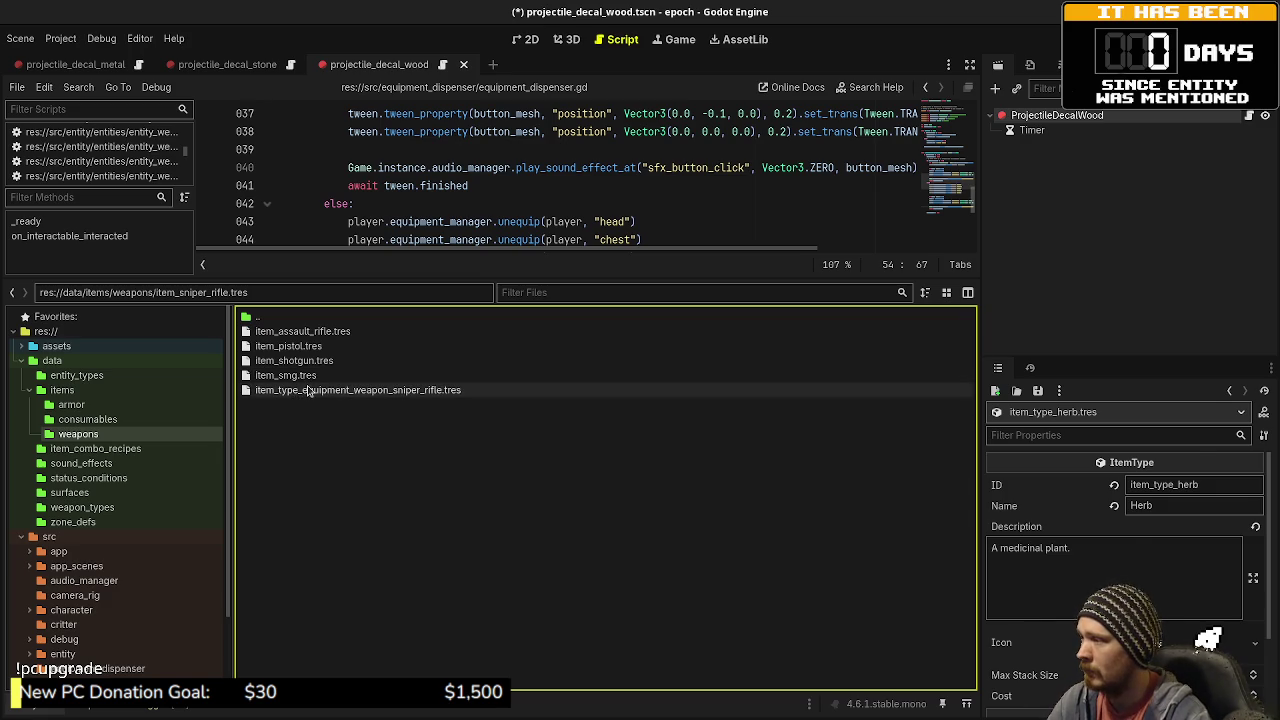
double_click(1163, 595)
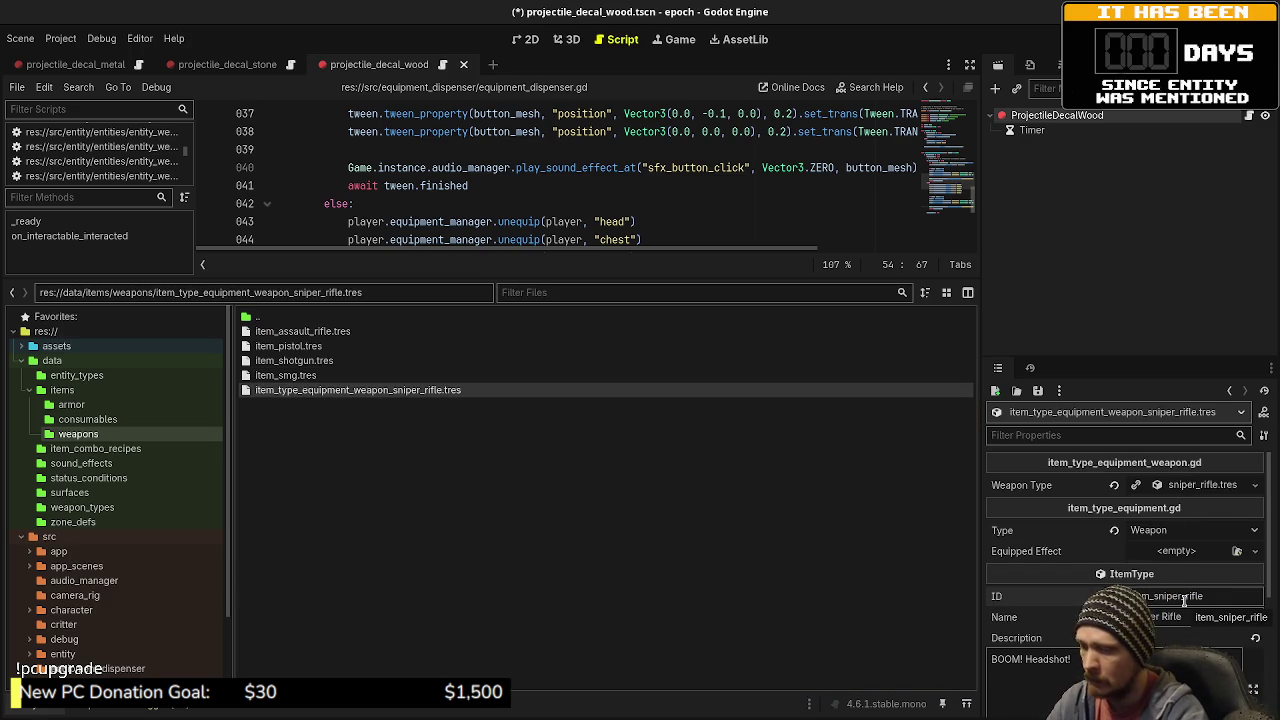
type("quipment_weapon")
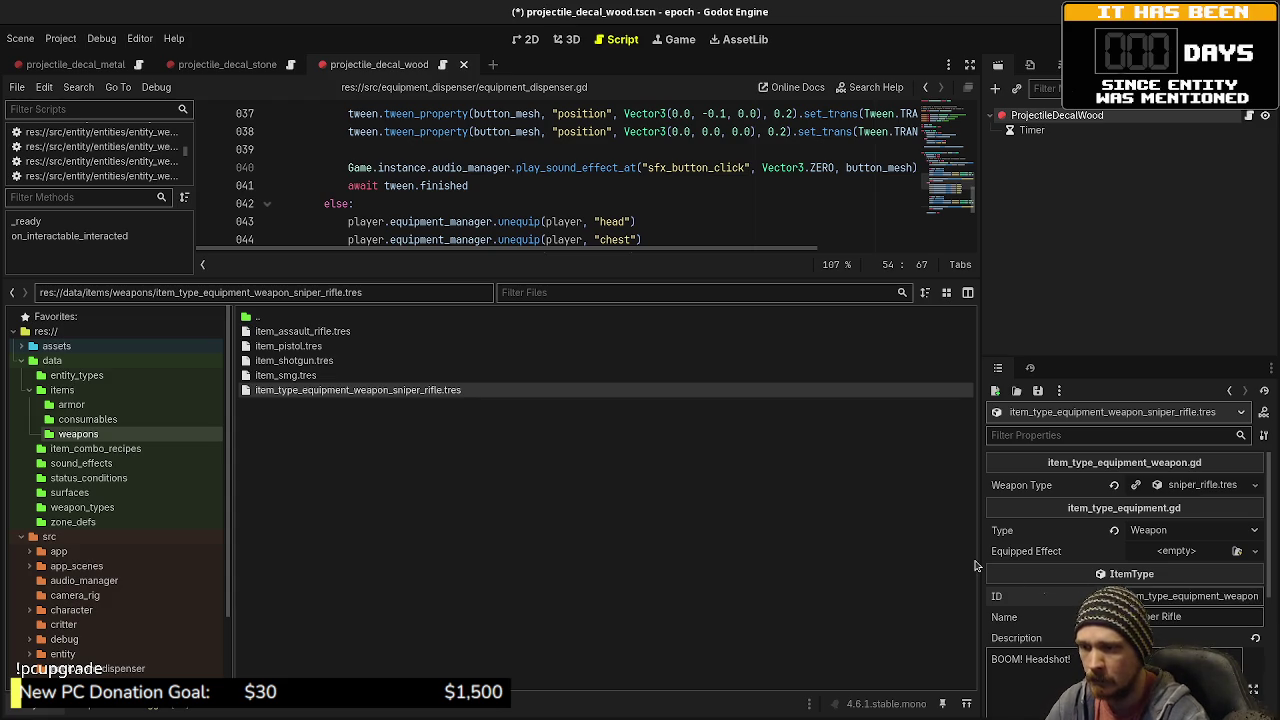
- Widen the Inspector and give the SMG's ID and file name the item_type_equipment_weapon_ prefix
left_click_drag(978, 566, 820, 568)
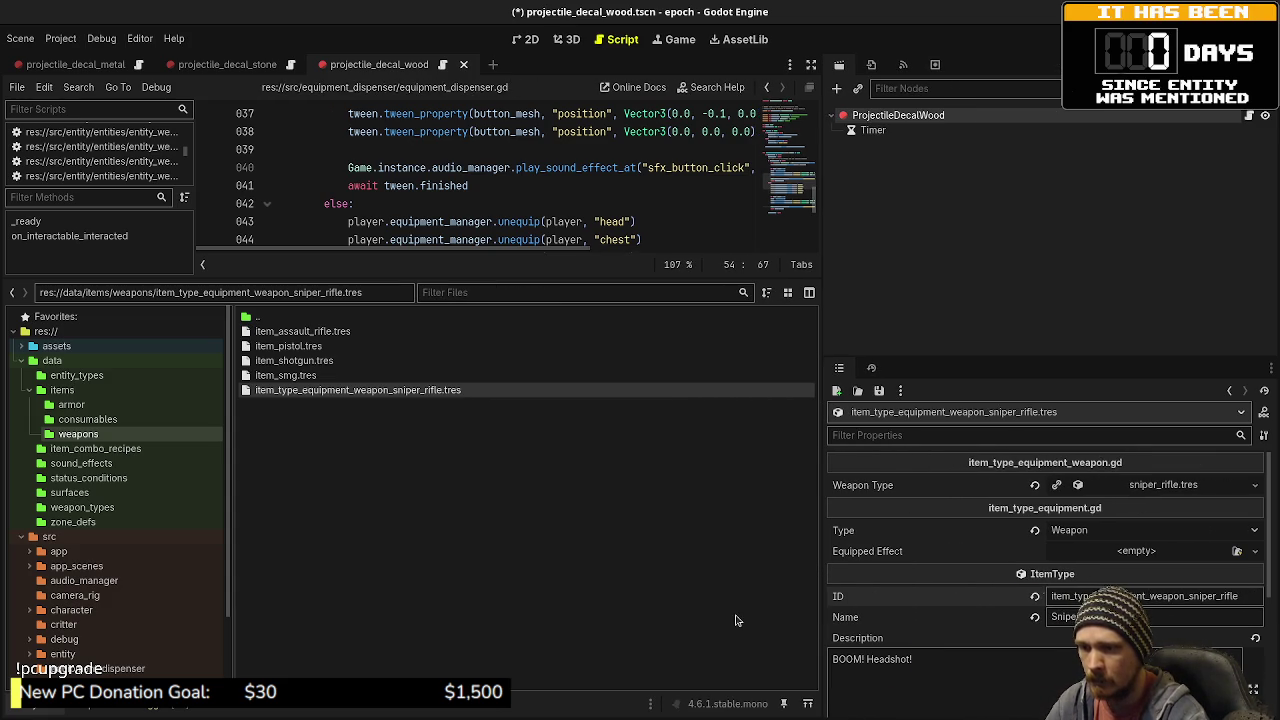
left_click(290, 375)
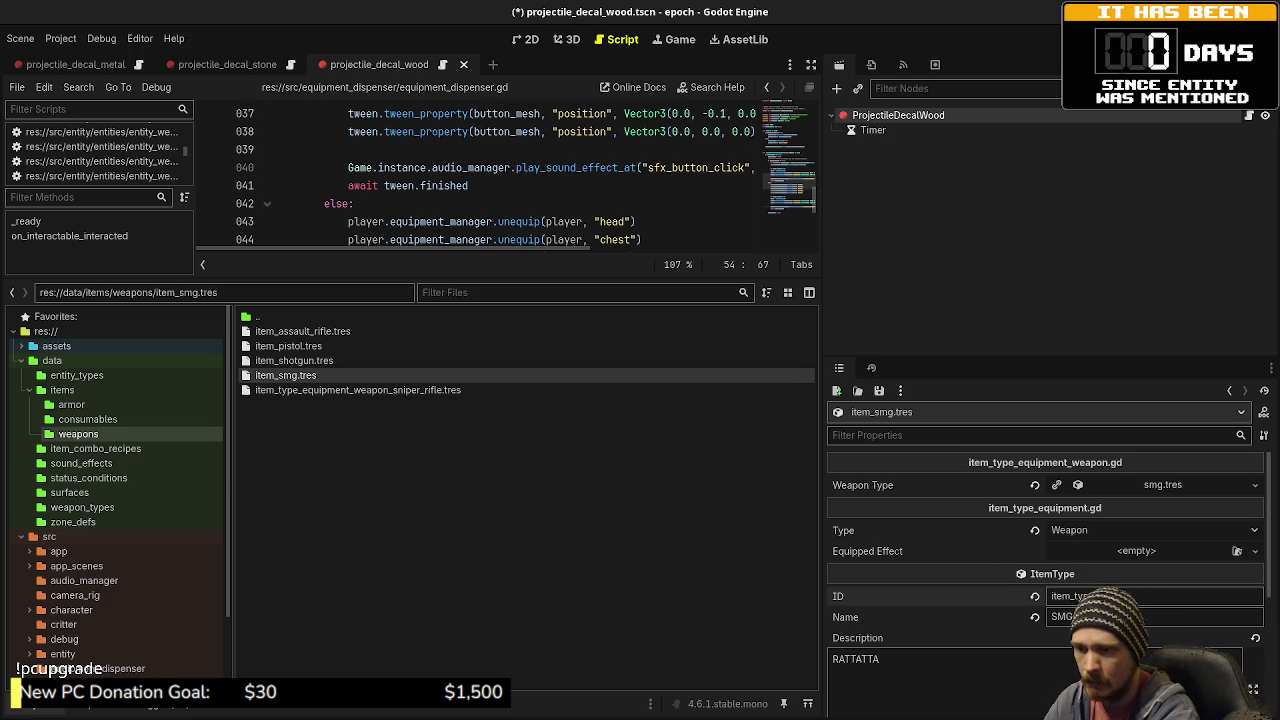
type("weapon_")
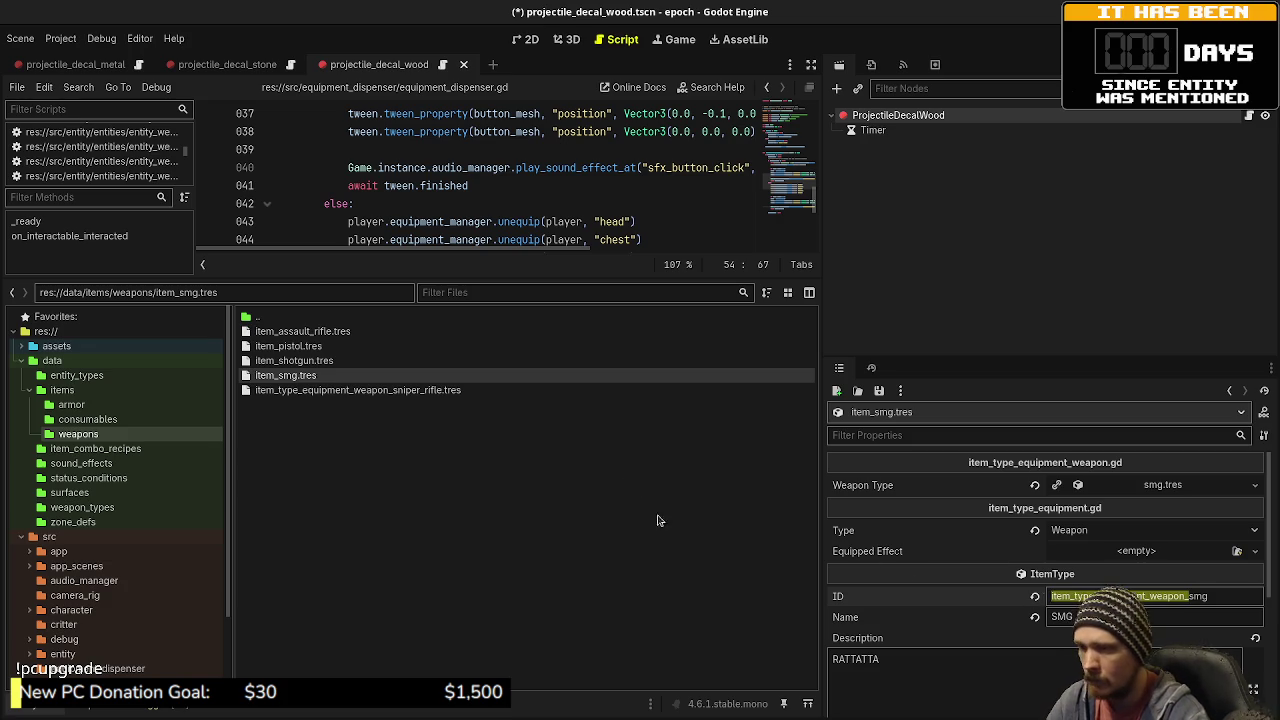
key("Return")
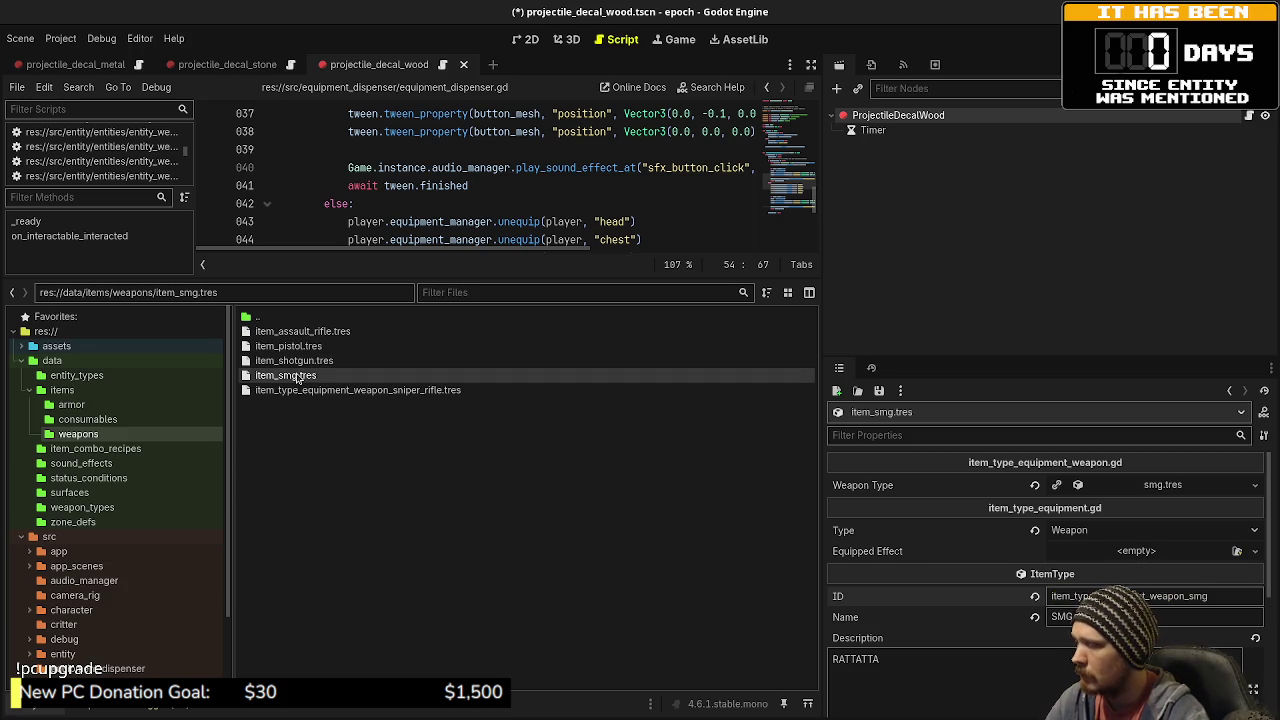
key("F2")
type("item_type_equipment_weapon_")
key("Return")
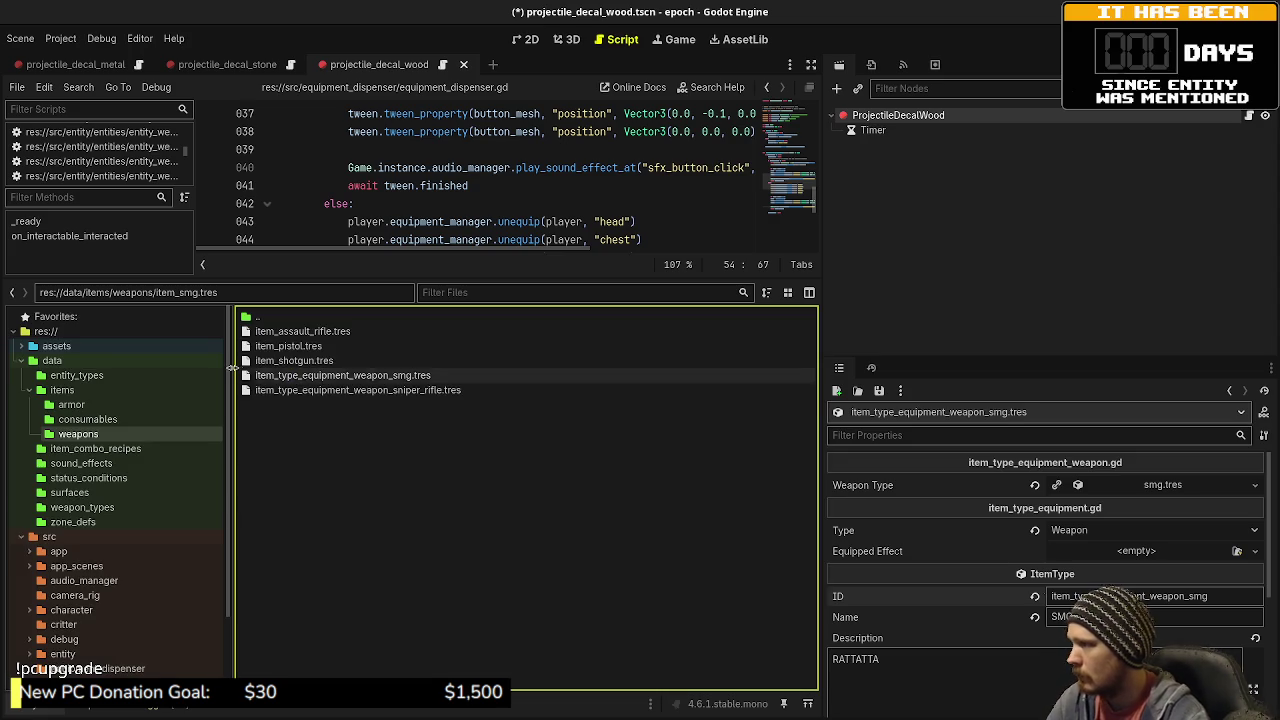
- Give the shotgun's ID and file name the item_type_equipment_weapon_ prefix
left_click(286, 362)
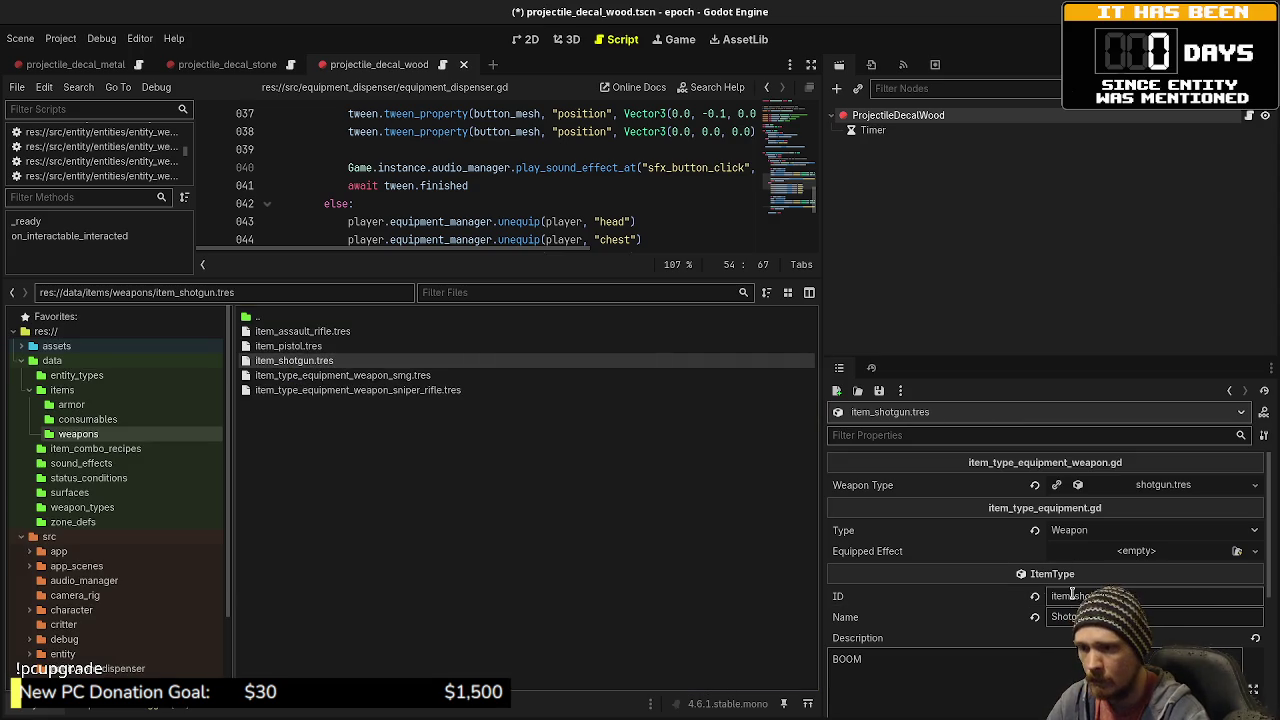
type("item_type_equipment_weapon_")
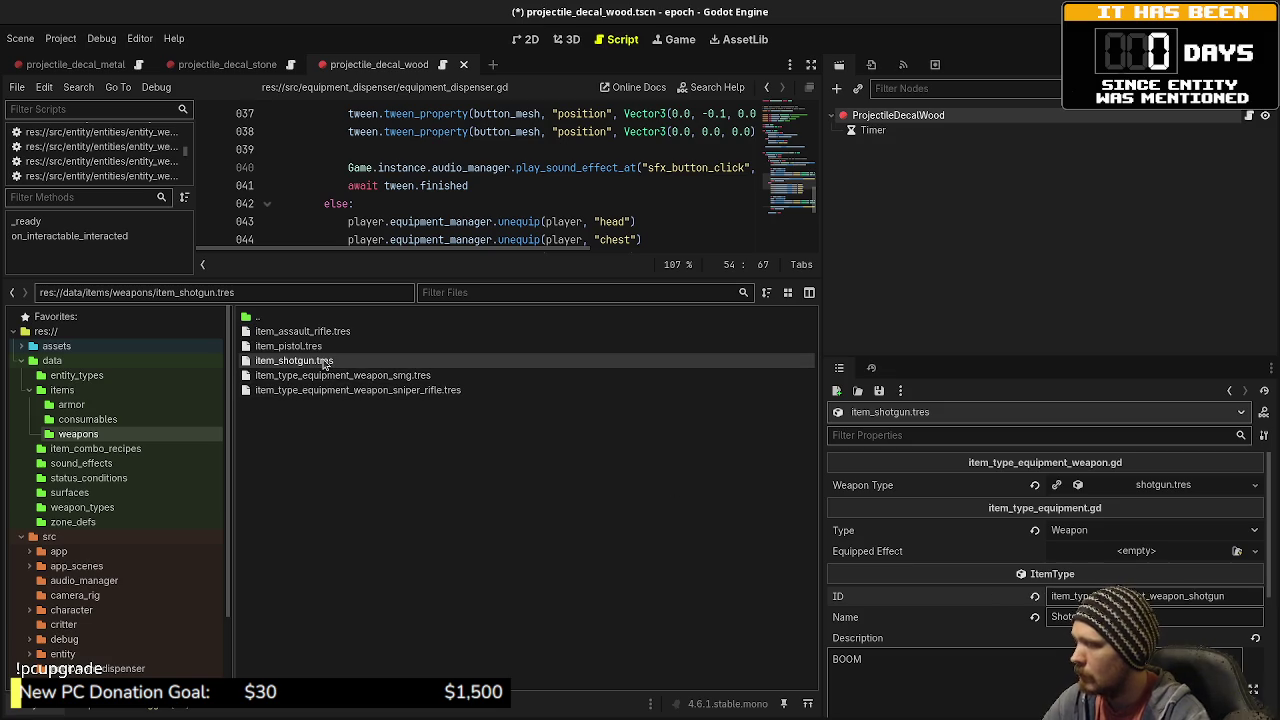
key("F2")
key("shift+Right")
key("shift+Right")
key("shift+Right")
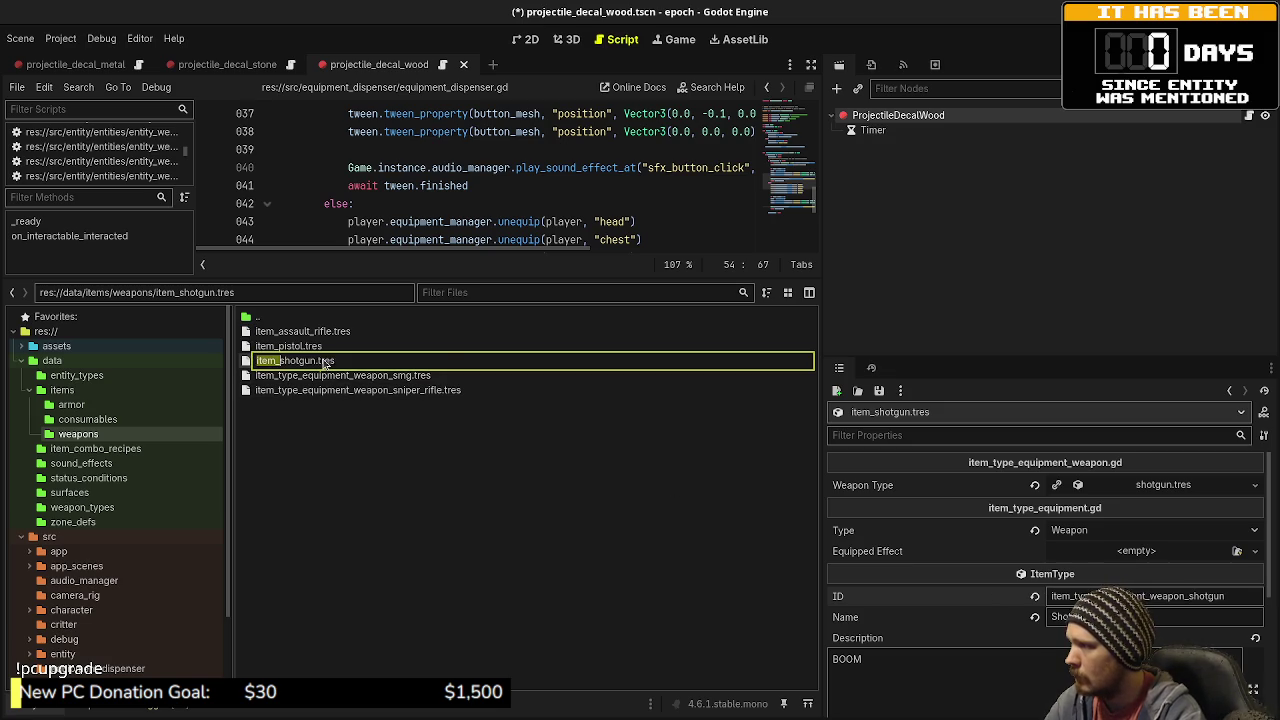
type("item_type_equipment_weapon_shotgun")
key("Return")
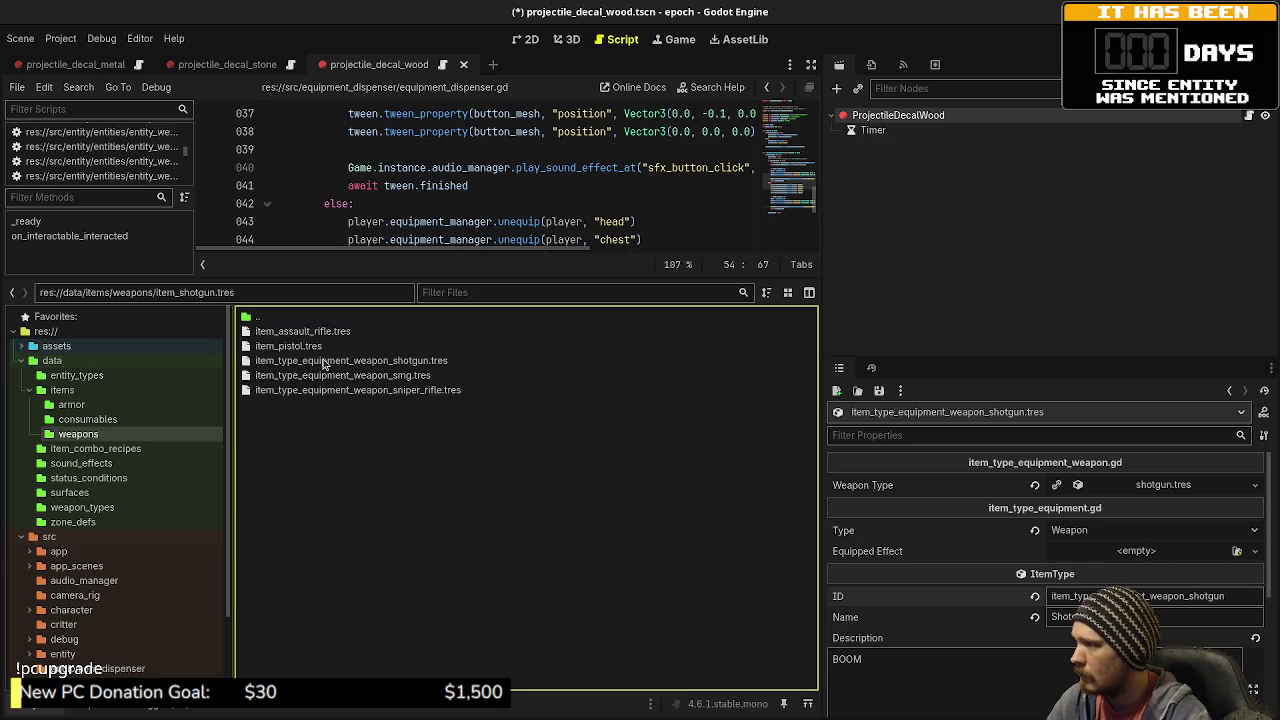
- Rename the pistol file with the item_type_equipment_weapon_ prefix
key("Up")
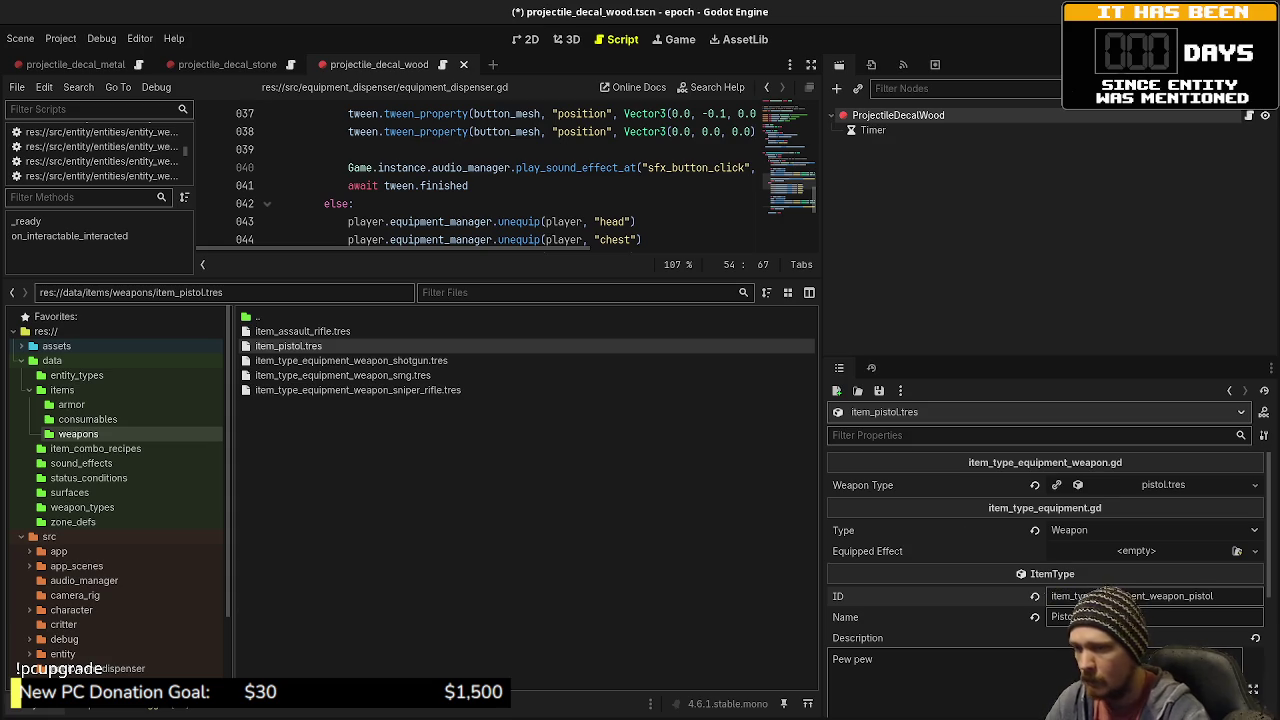
key("F2")
key("Home")
key("shift+Right")
key("shift+Right")
key("shift+Right")
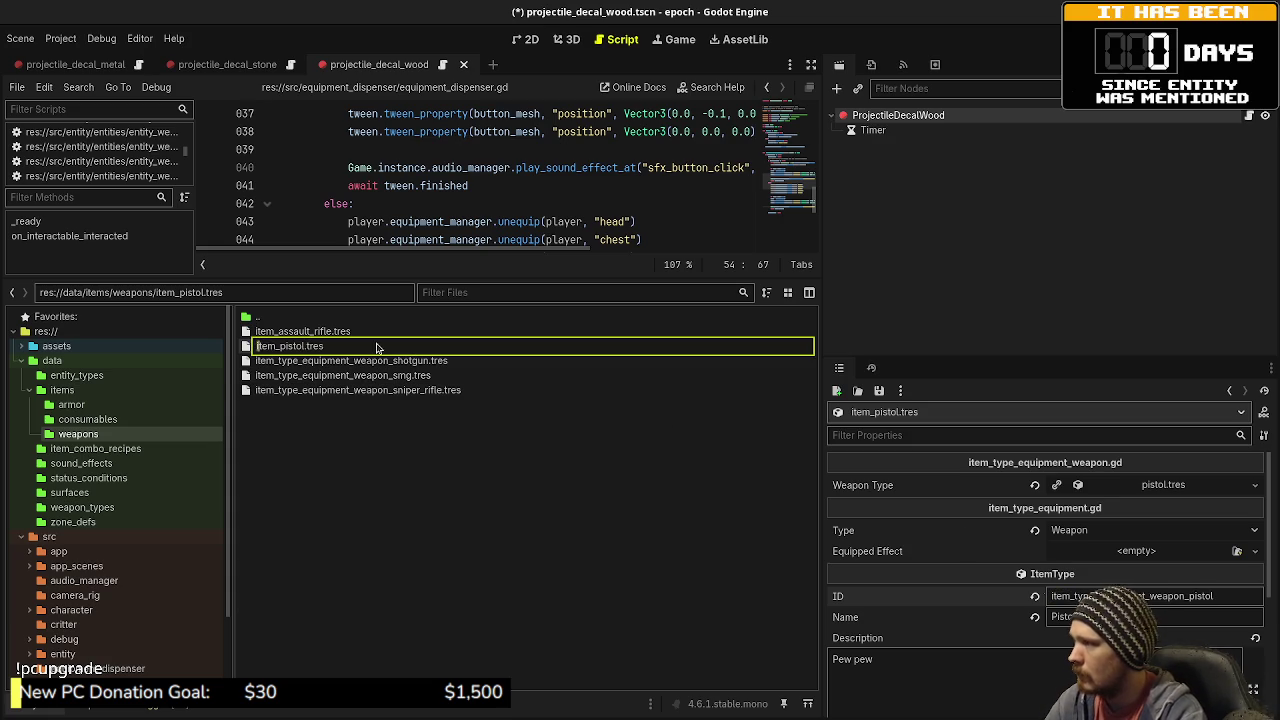
type("item_type_equipment_weapon_")
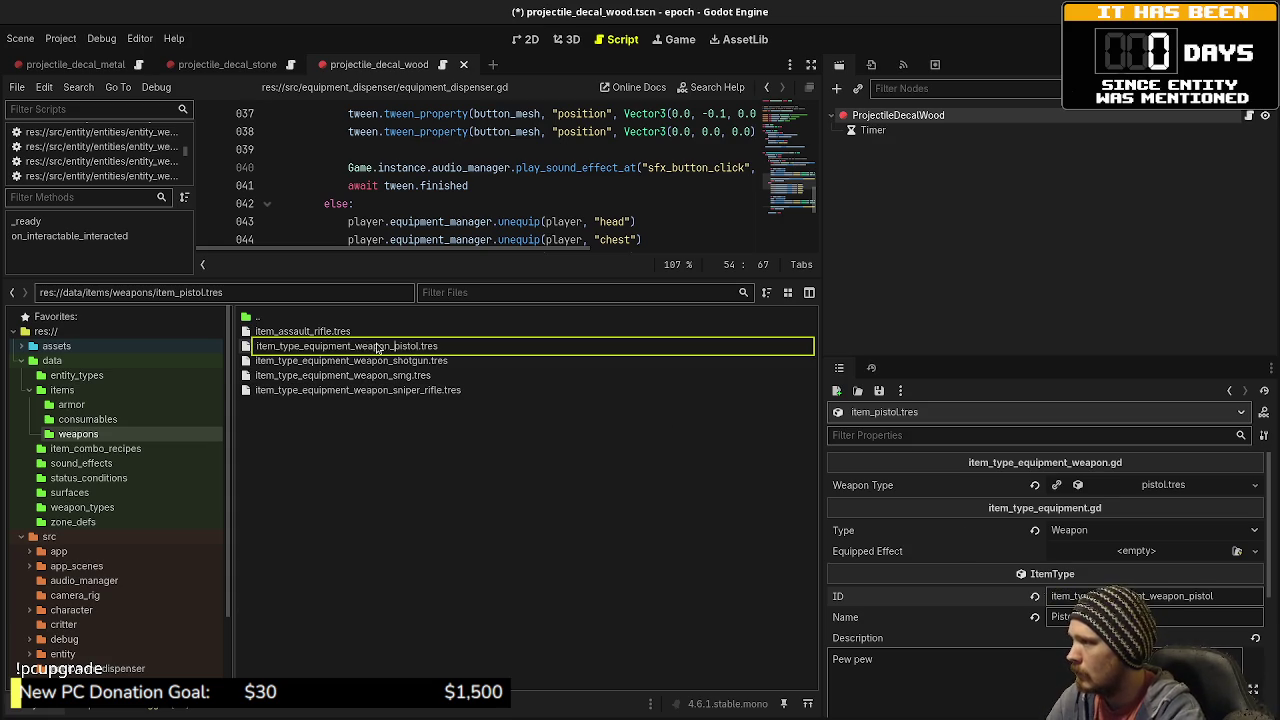
key("Return")
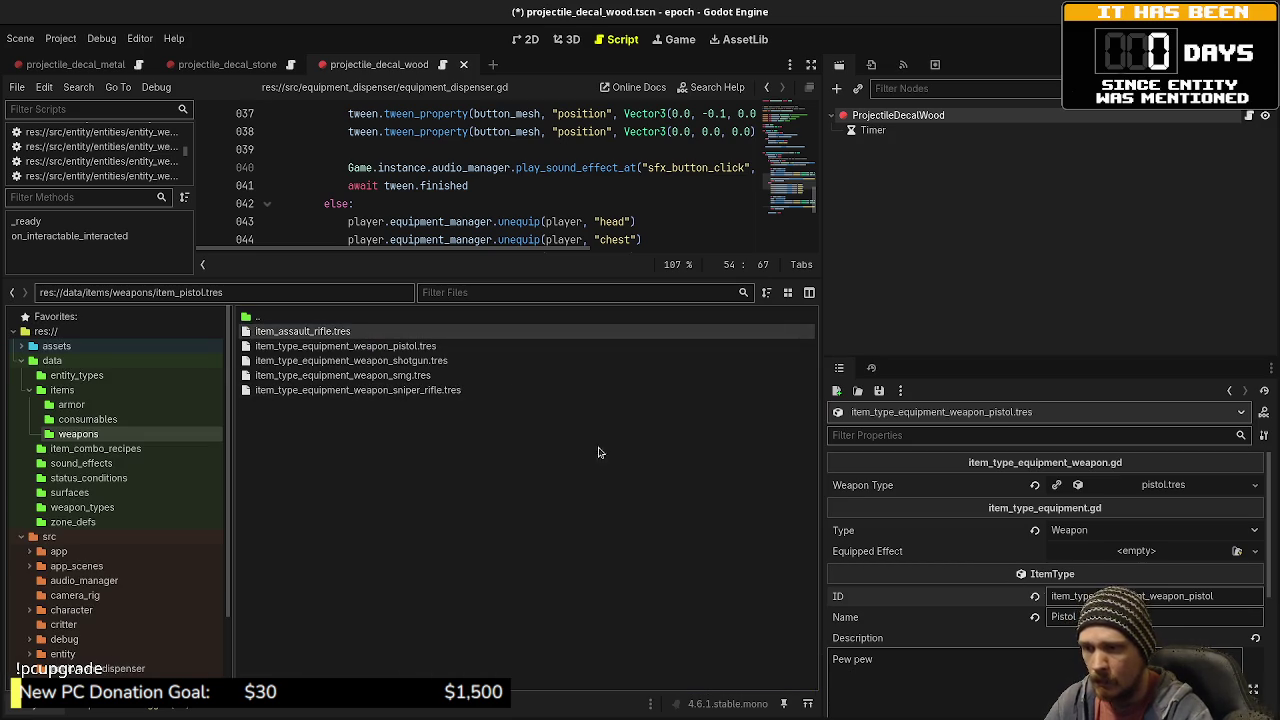
- Give the assault rifle's ID and file name the item_type_equipment_weapon_ prefix
left_click(387, 332)
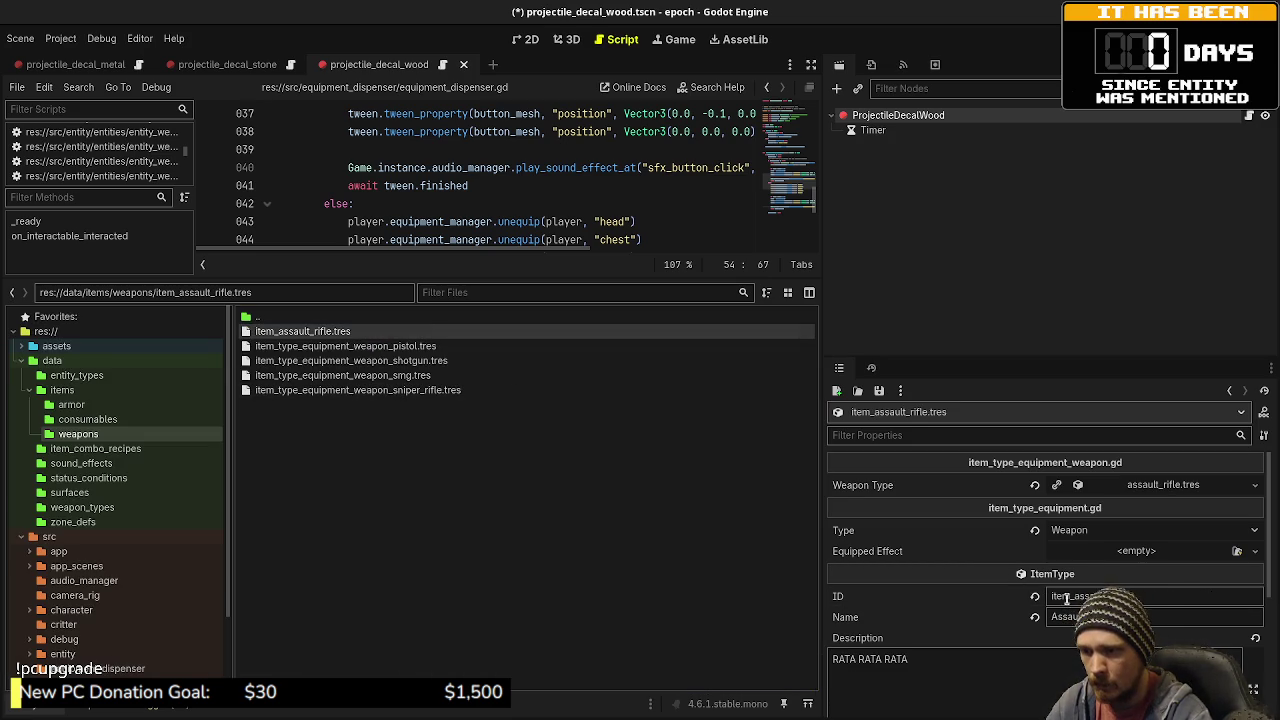
key("ctrl+v")
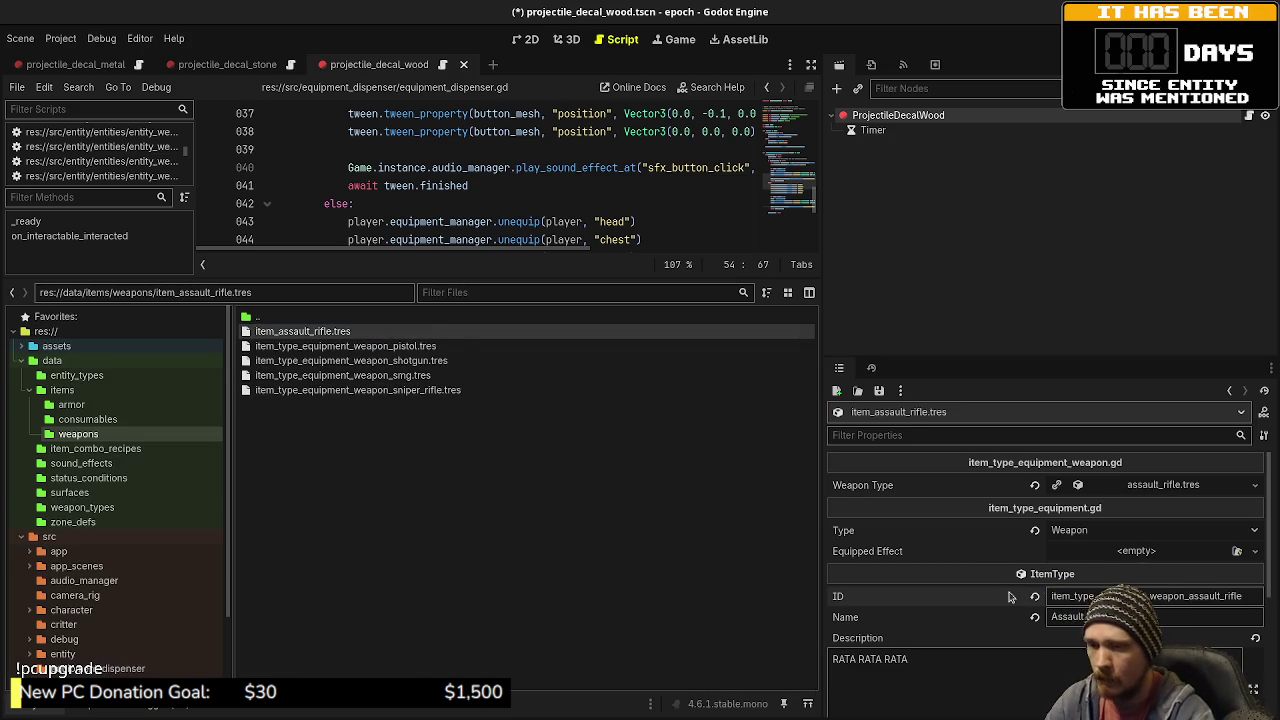
key("F2")
key("Home")
key("shift+Right")
key("shift+Right")
key("shift+Right")
key("ctrl+v")
key("Return")
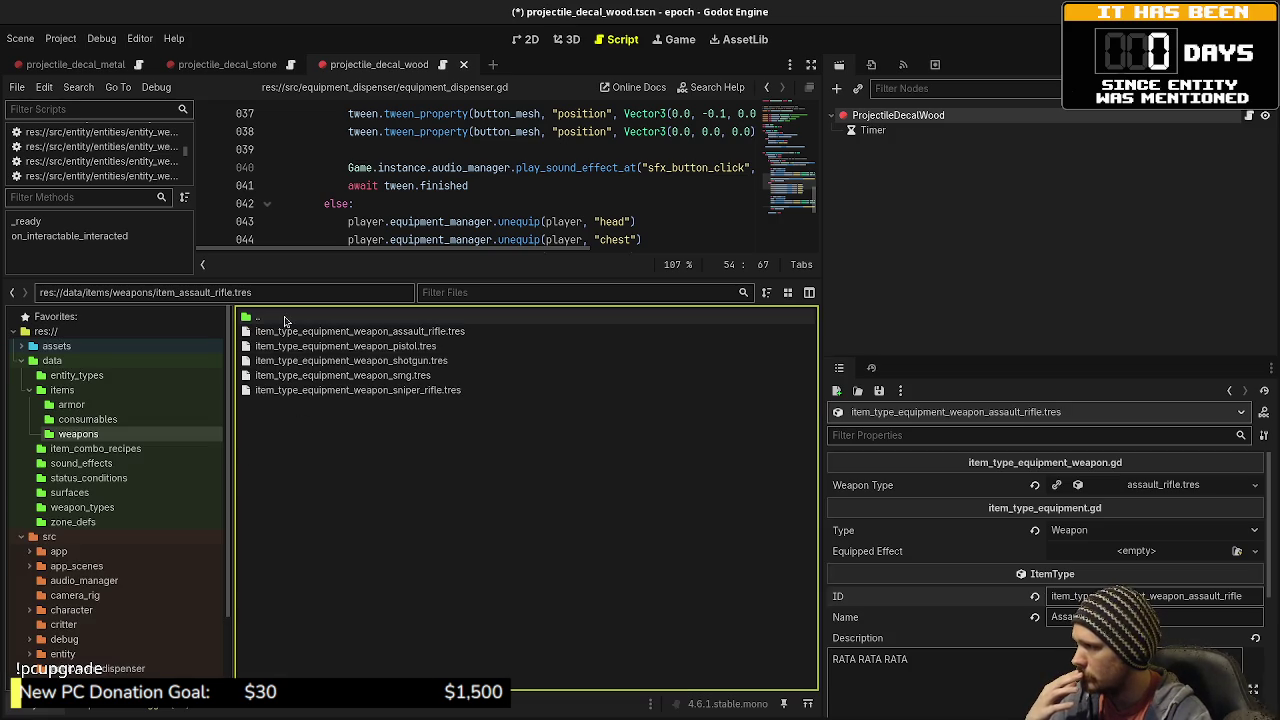
- Check the weapons and consumables folders, then go into the armor folder
double_click(285, 320)
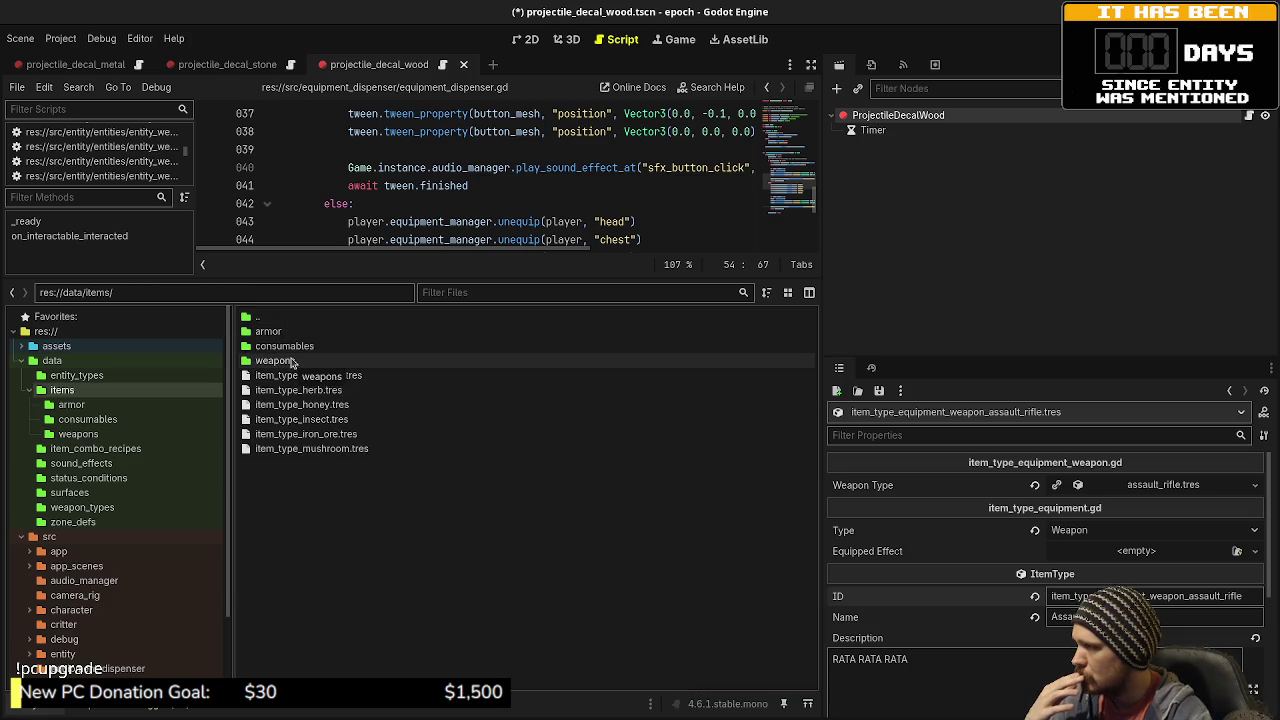
double_click(289, 362)
double_click(277, 318)
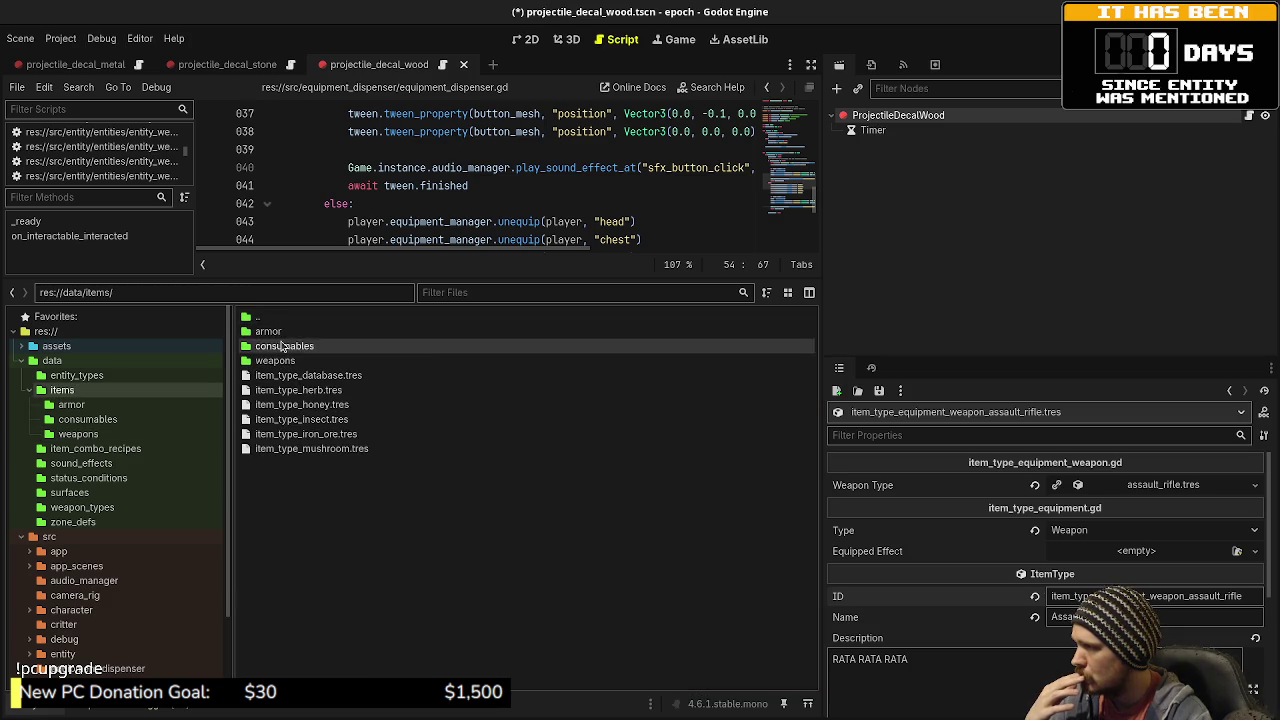
double_click(284, 346)
double_click(279, 318)
double_click(279, 328)
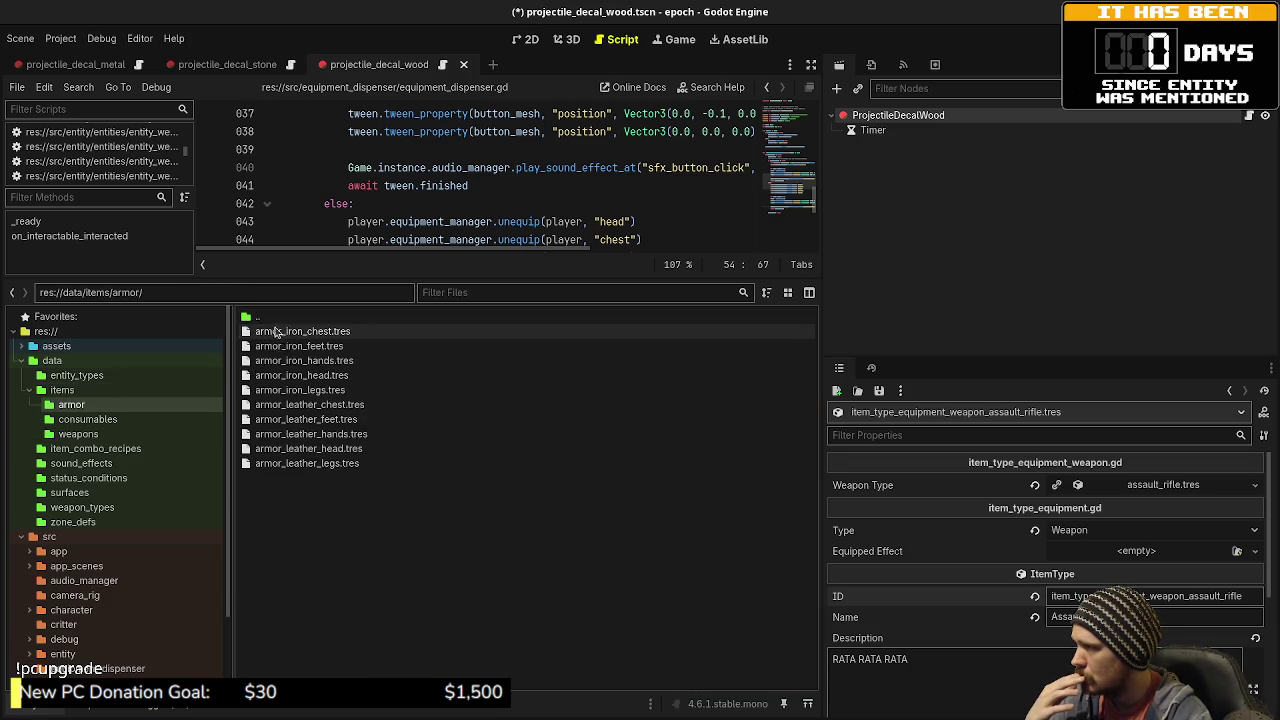
- Prefix the leather legs armor file name and ID with item_type_equipment_
left_click(281, 465)
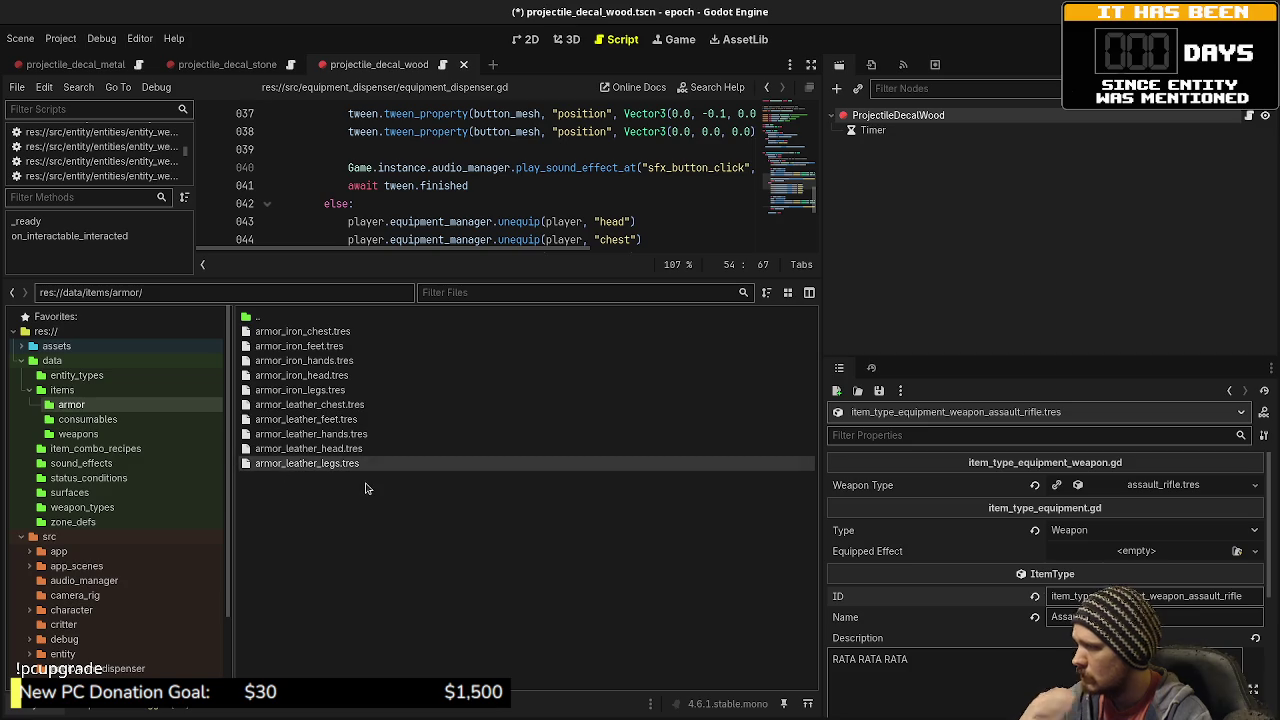
key("F2")
key("Home")
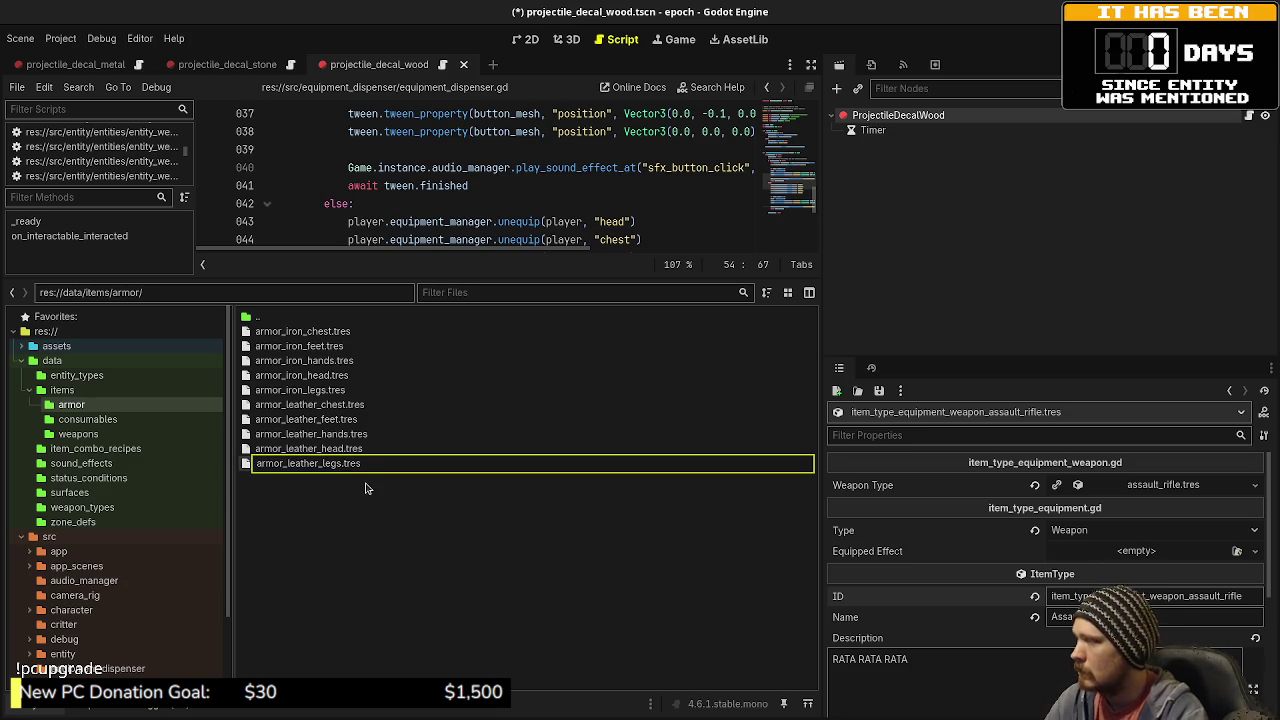
type("item_")
type("type_equipme")
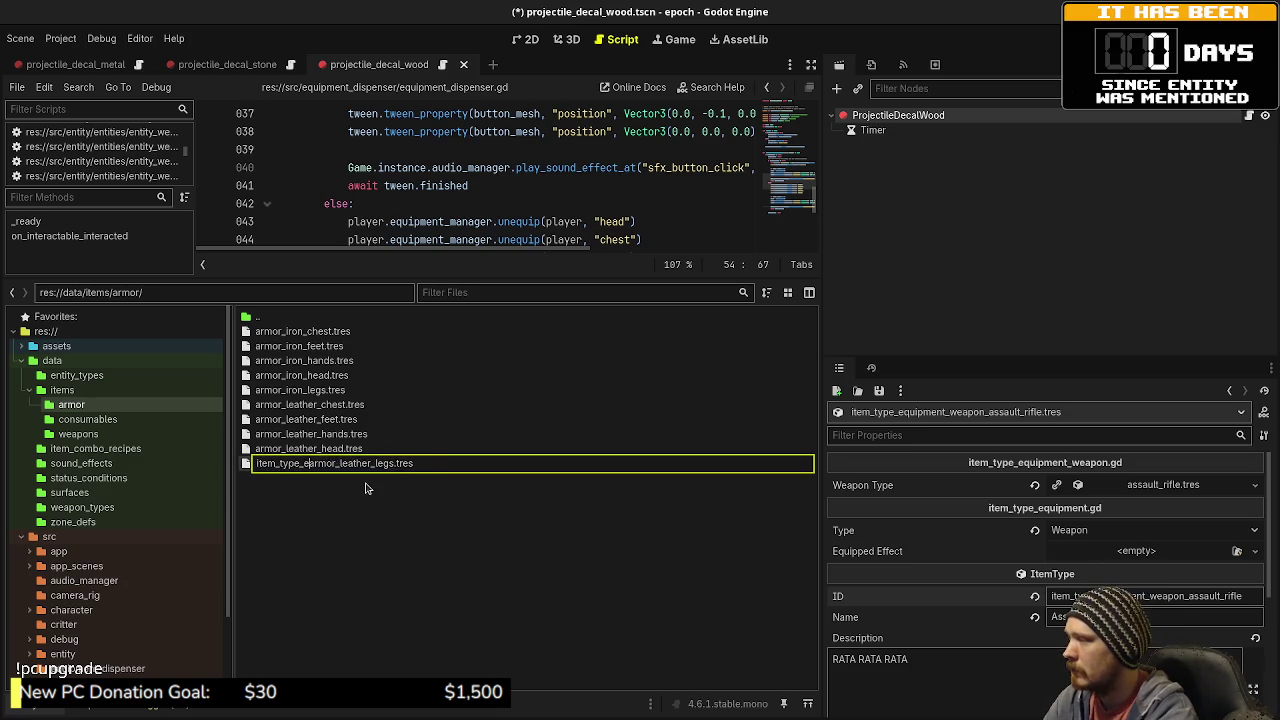
type("nt")
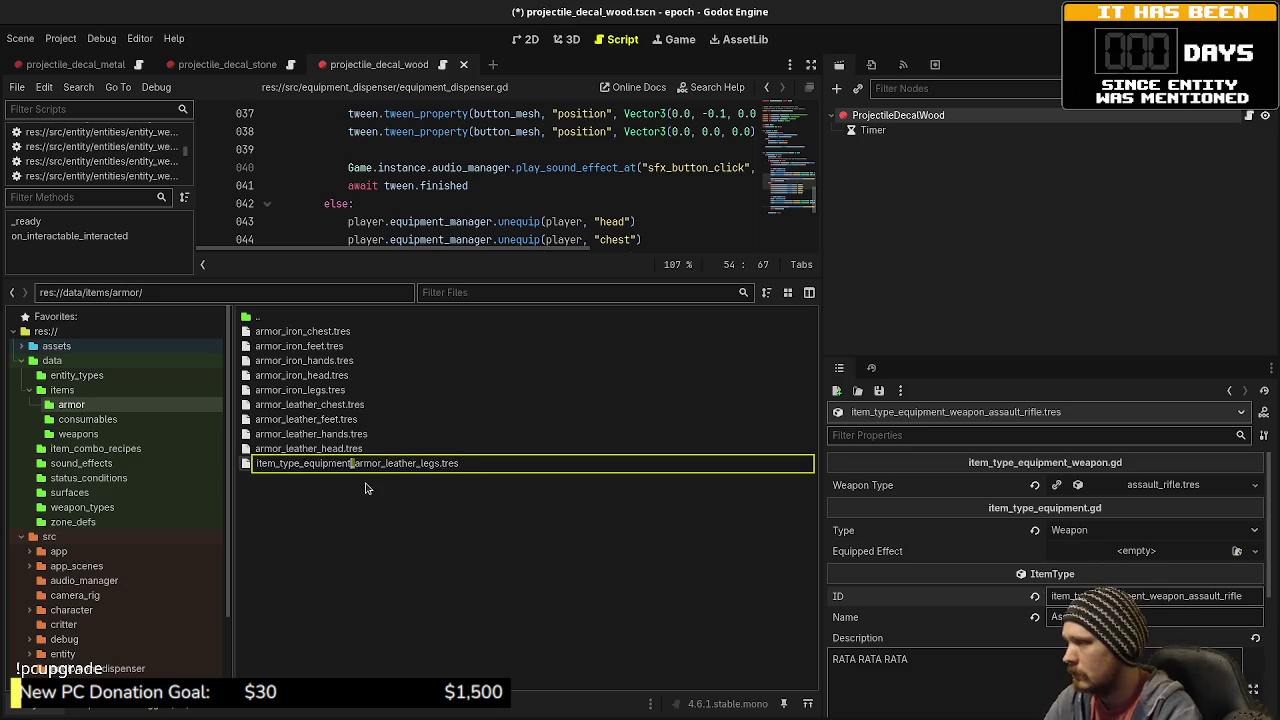
key("shift+Left")
key("shift+Left")
key("shift+Left")
key("ctrl+c")
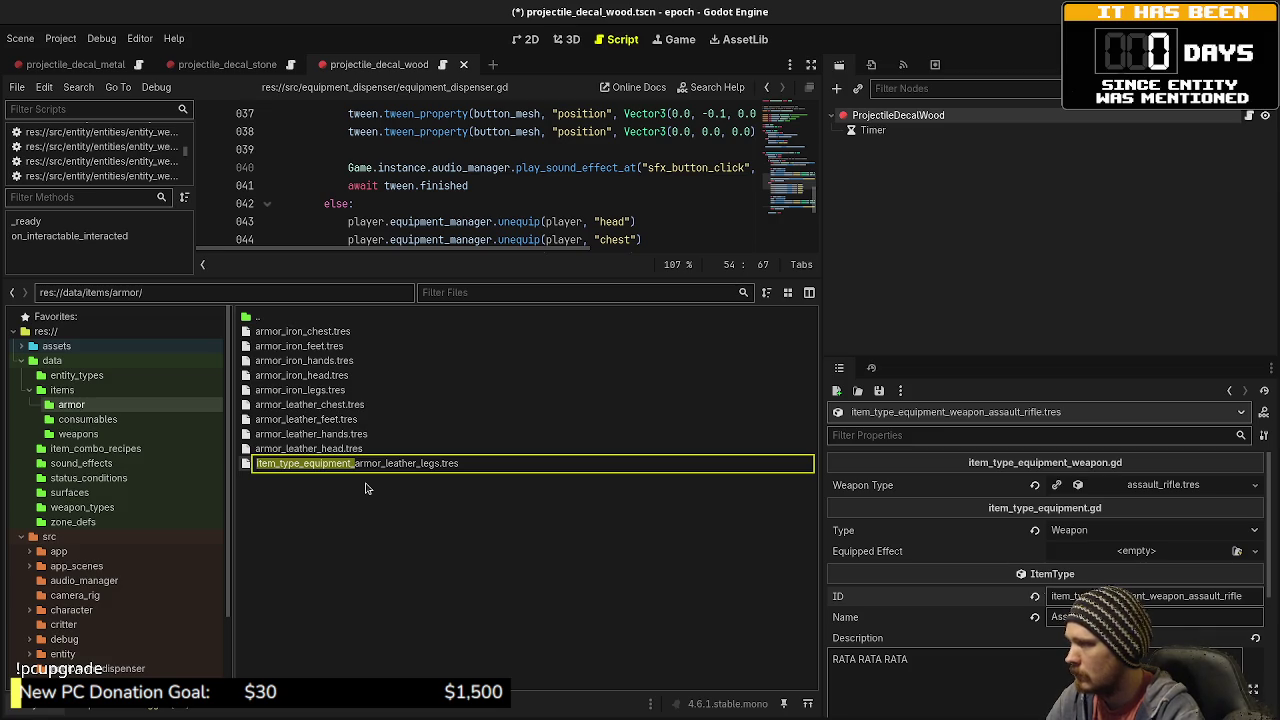
key("Return")
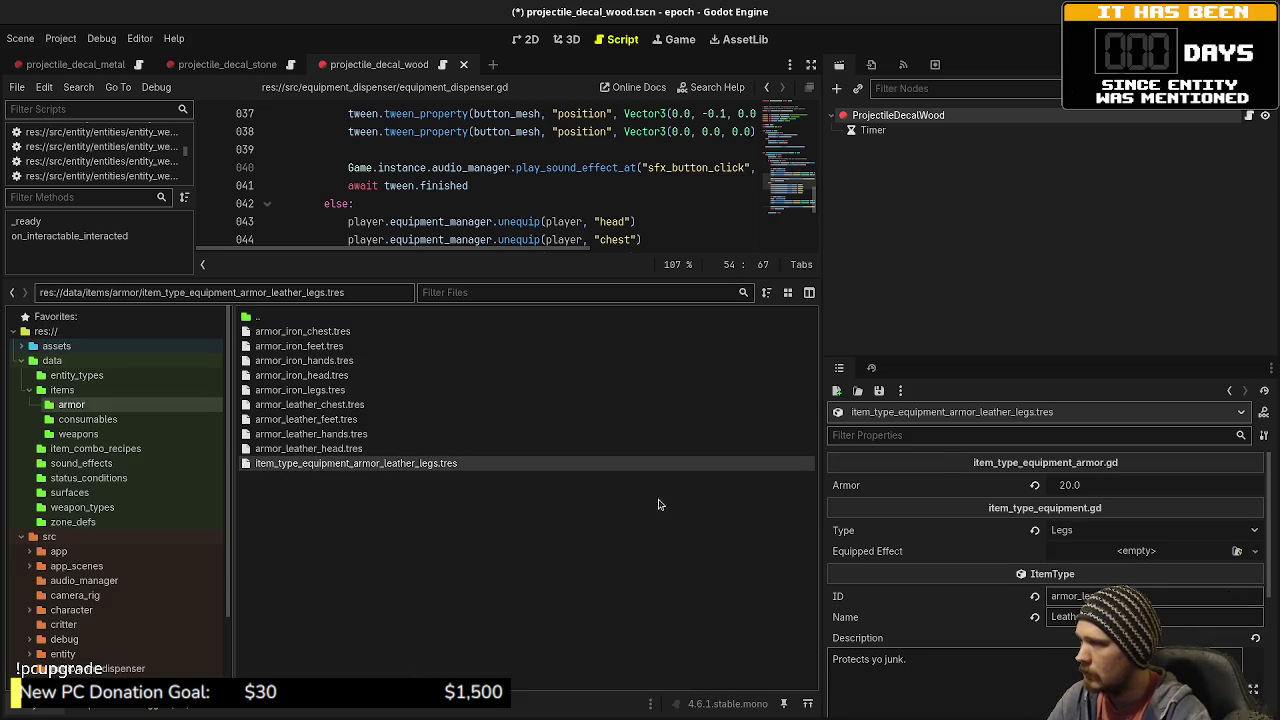
left_click(1055, 596)
key("ctrl+v")
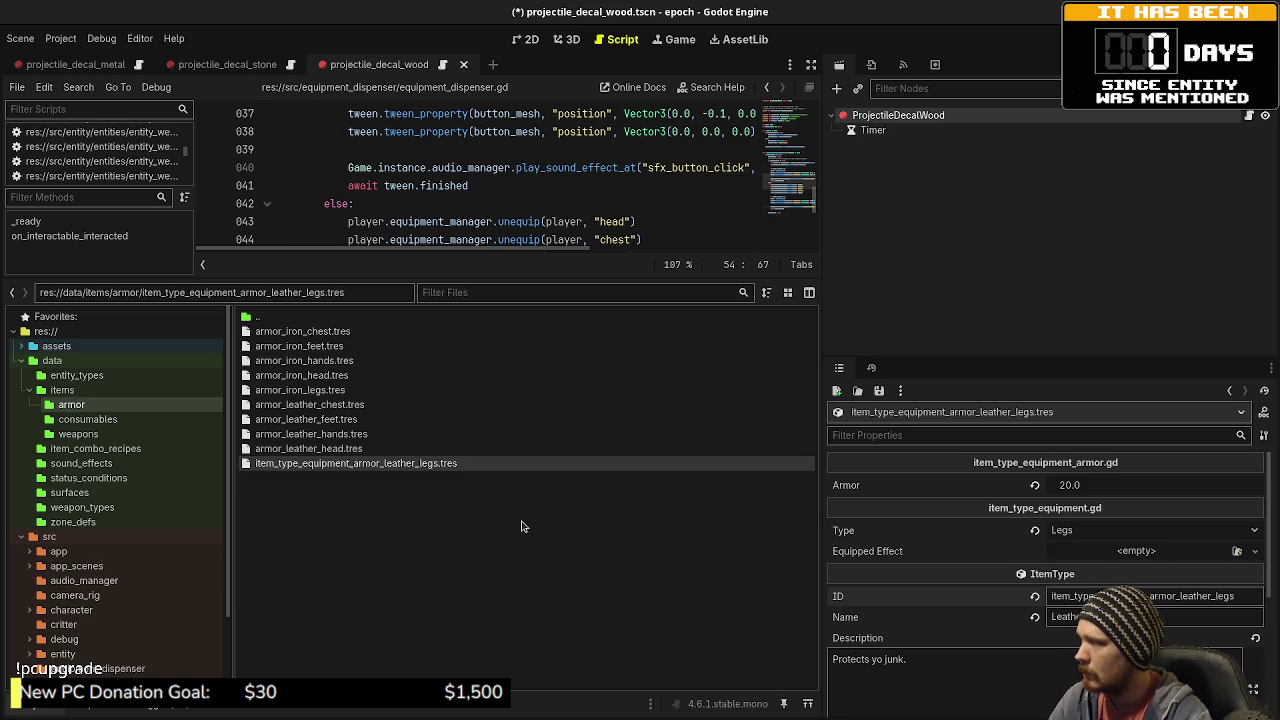
- Rename the leather head armor file with the item_type_equipment_ prefix
left_click(337, 450)
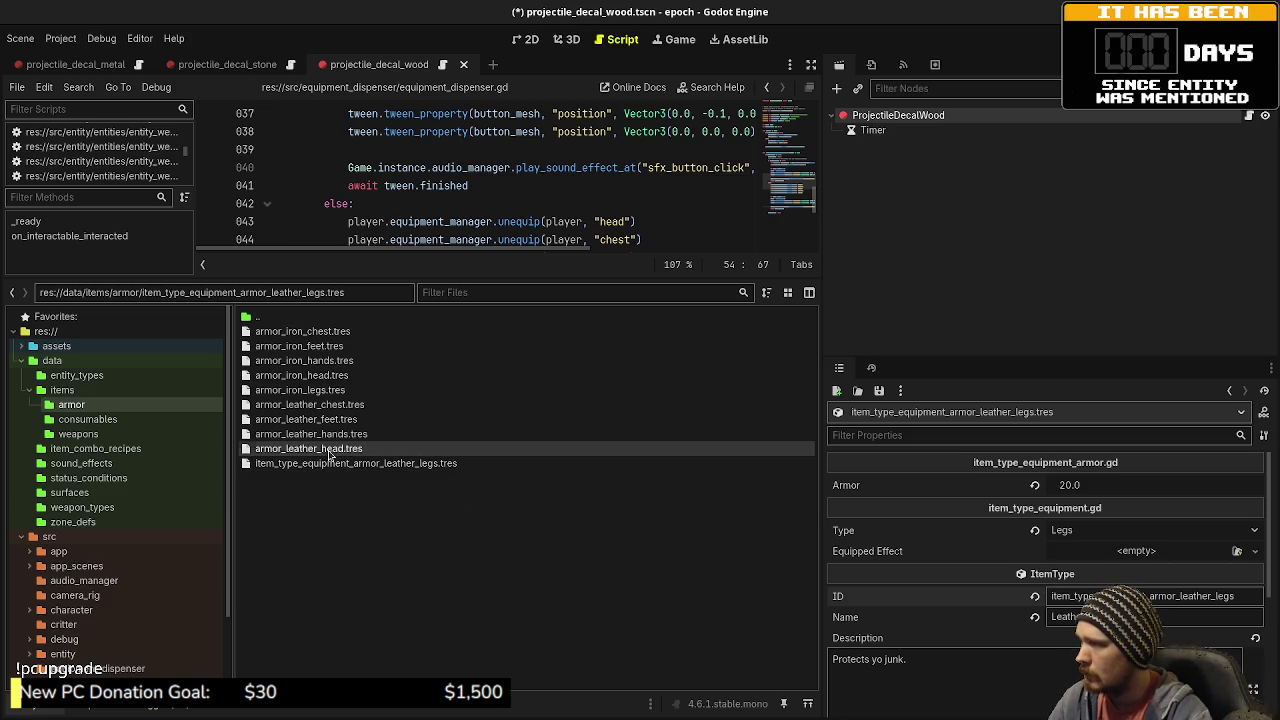
left_click(1078, 592)
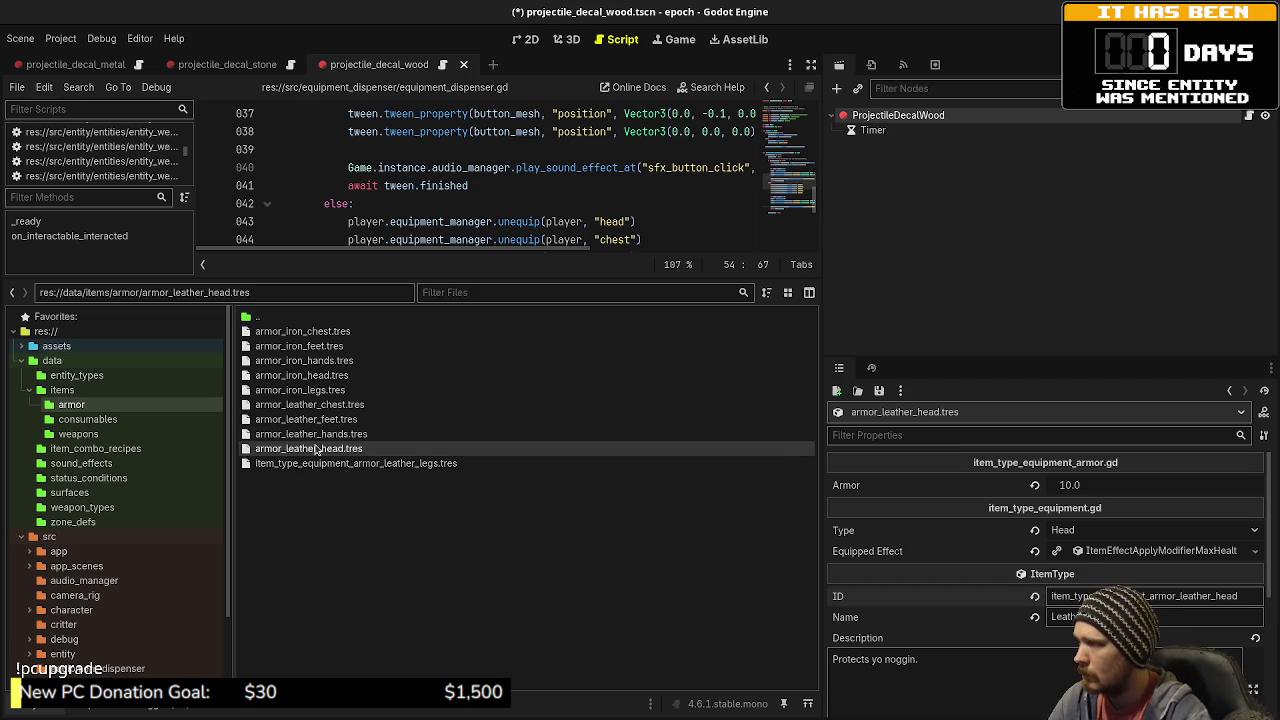
key("F2")
key("Home")
type("item_type_equipment_")
key("Return")
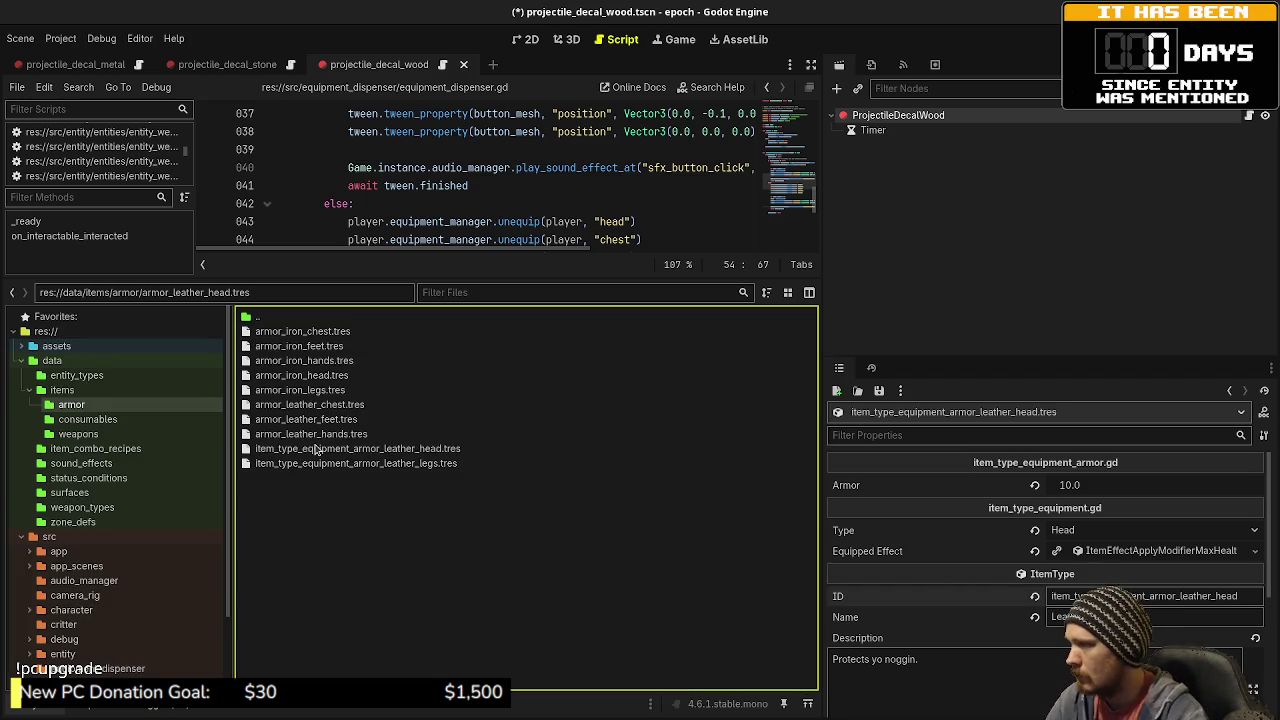
- Prefix the leather hands and leather feet armor files with item_type_equipment_
left_click(311, 434)
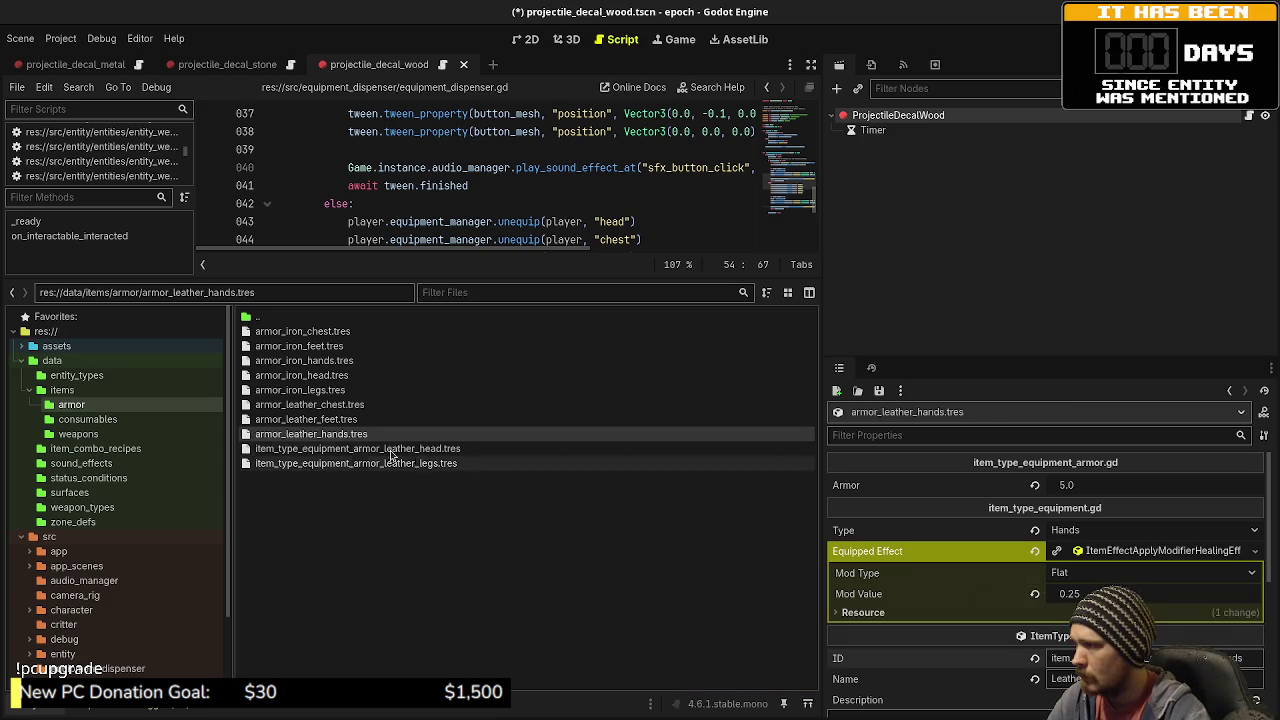
left_click(362, 436)
key("ctrl+v")
key("Return")
left_click(360, 420)
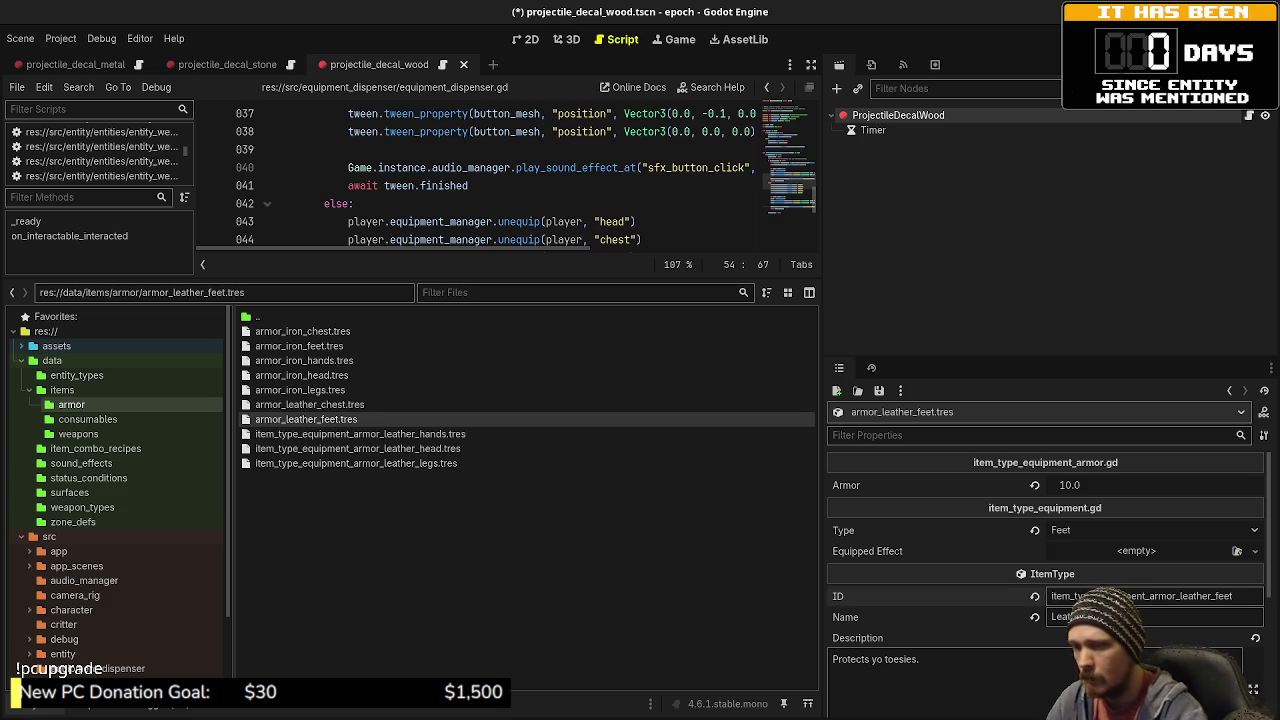
key("F2")
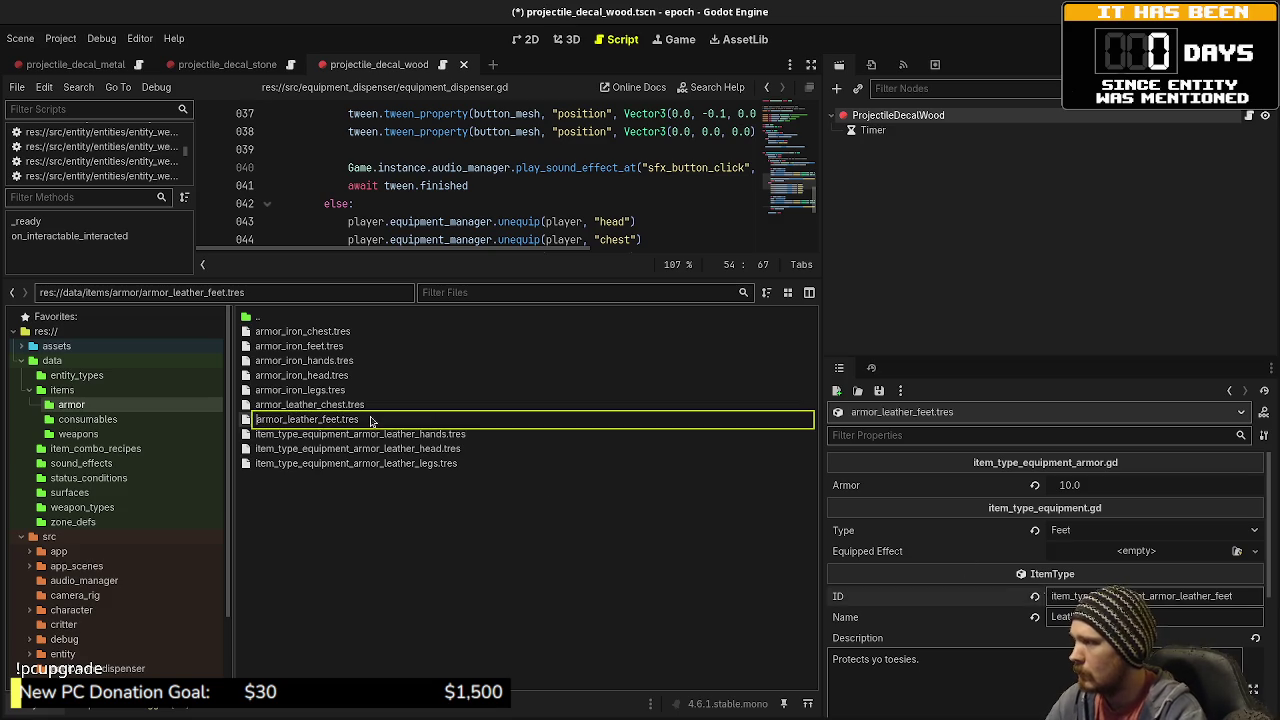
type("item_type_equipment_")
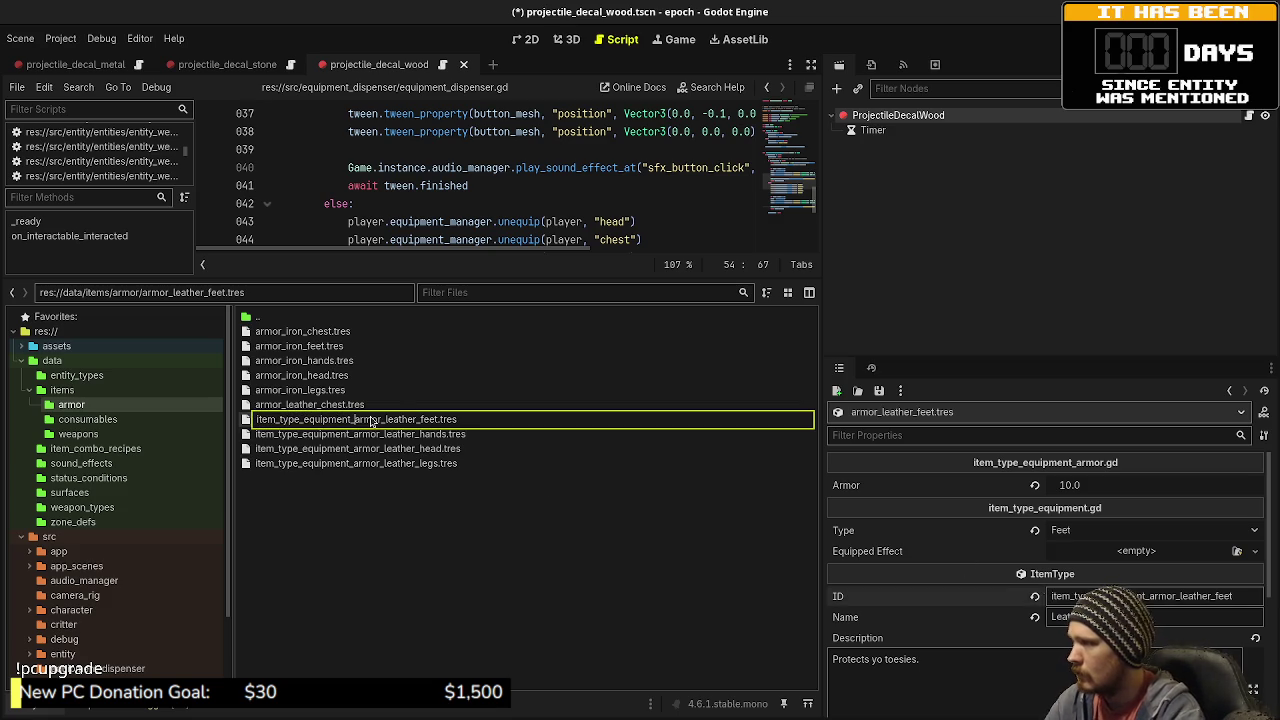
key("Return")
- Rename the leather chest armor file with the item_type_equipment_ prefix
left_click(340, 404)
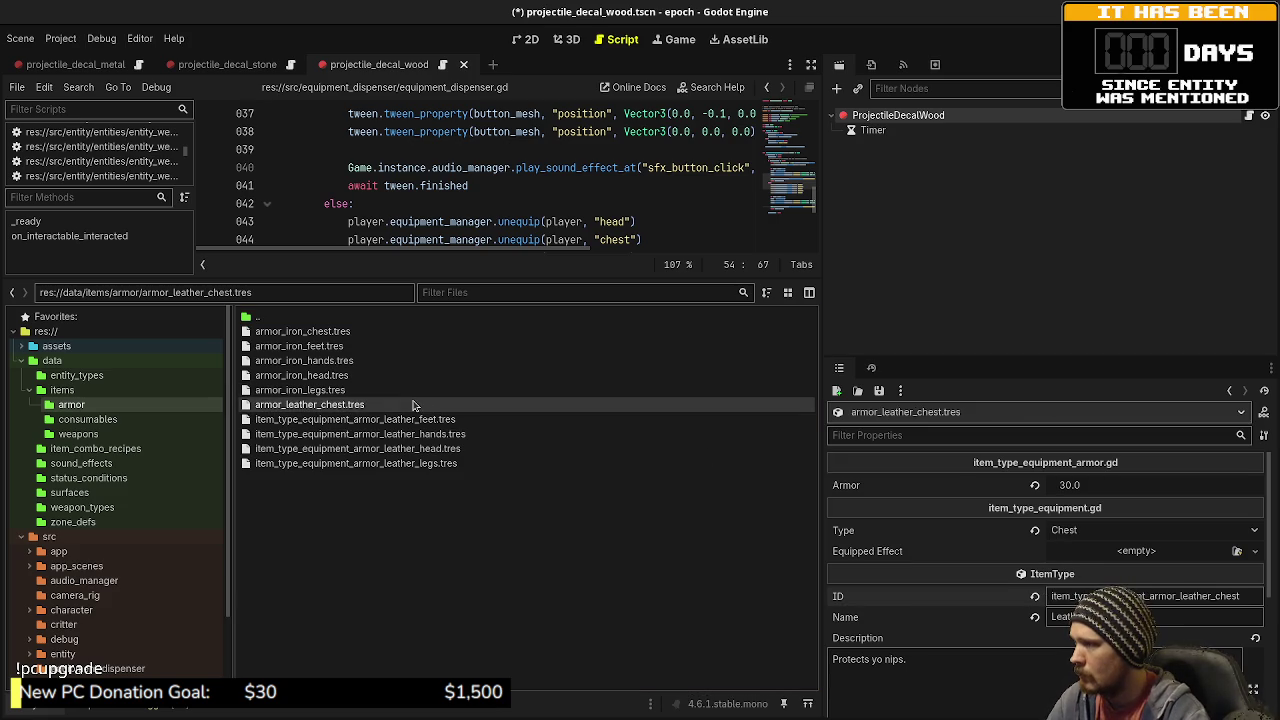
key("F2")
key("Home")
type("item_type_equipment_")
key("Return")
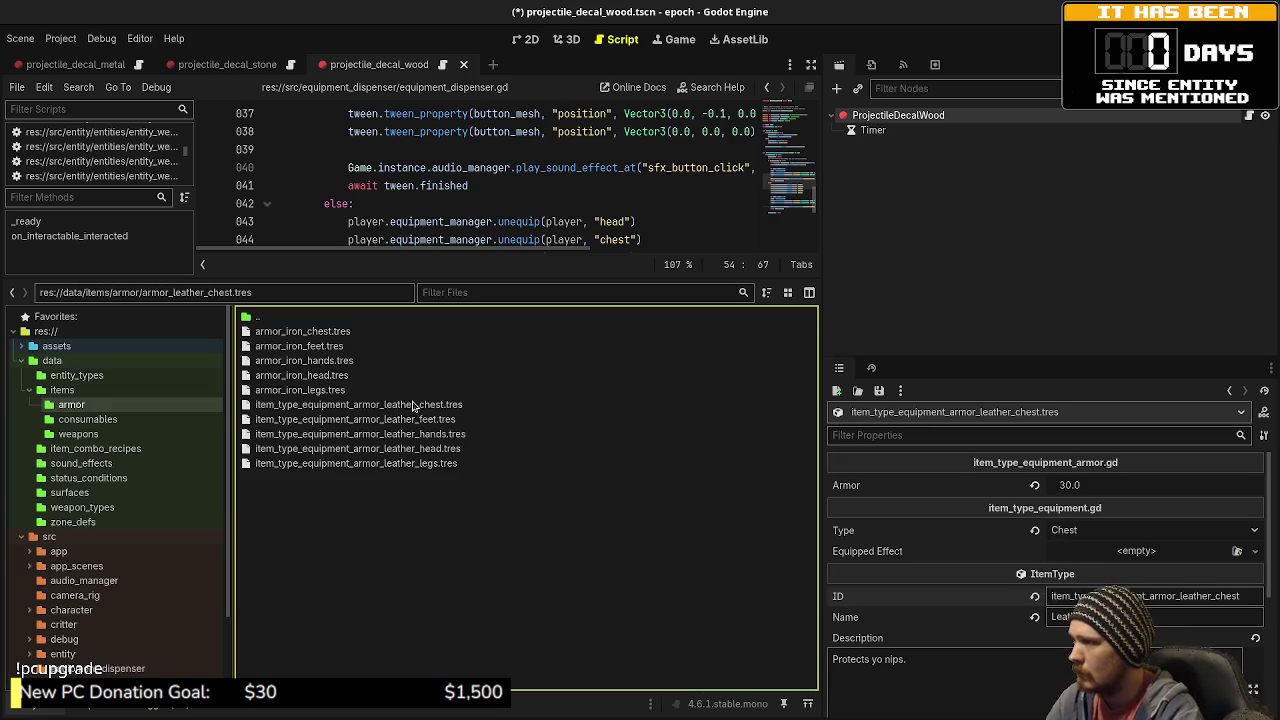
left_click(336, 390)
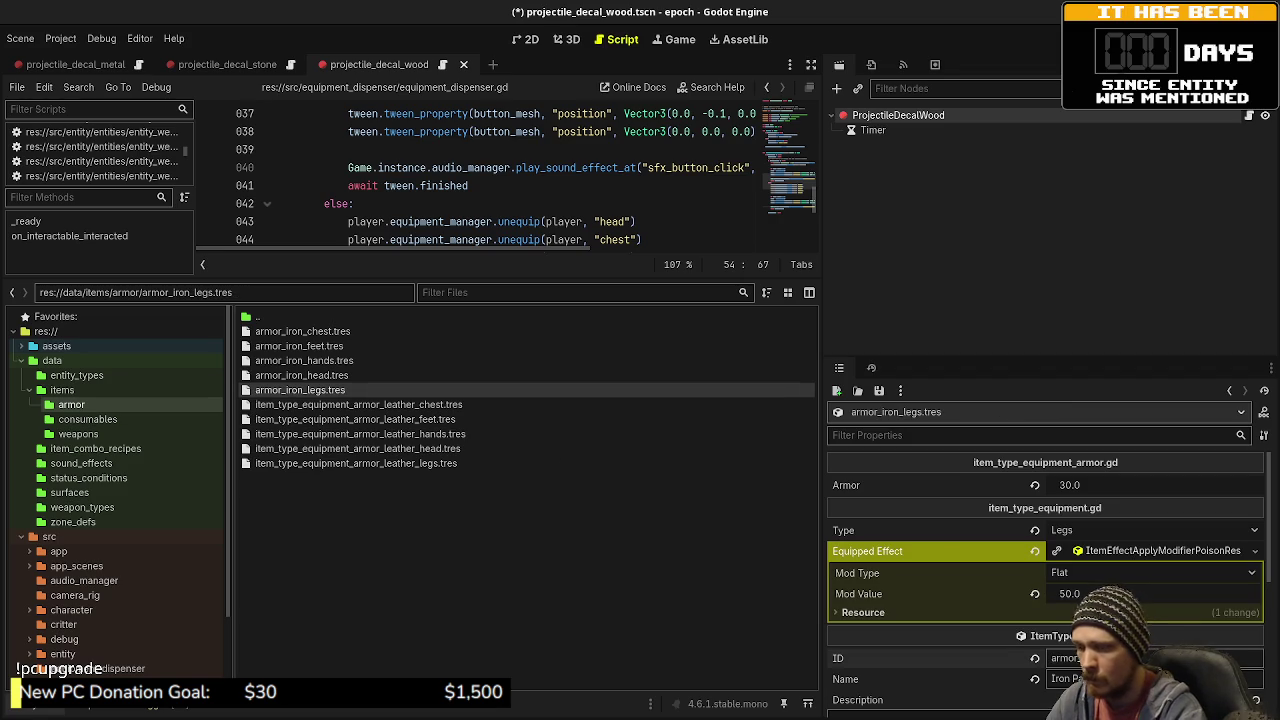
- Prefix the iron legs and iron head armor files with item_type_equipment_
left_click(366, 393)
type("item_type_equipment_")
key("Return")
left_click(281, 378)
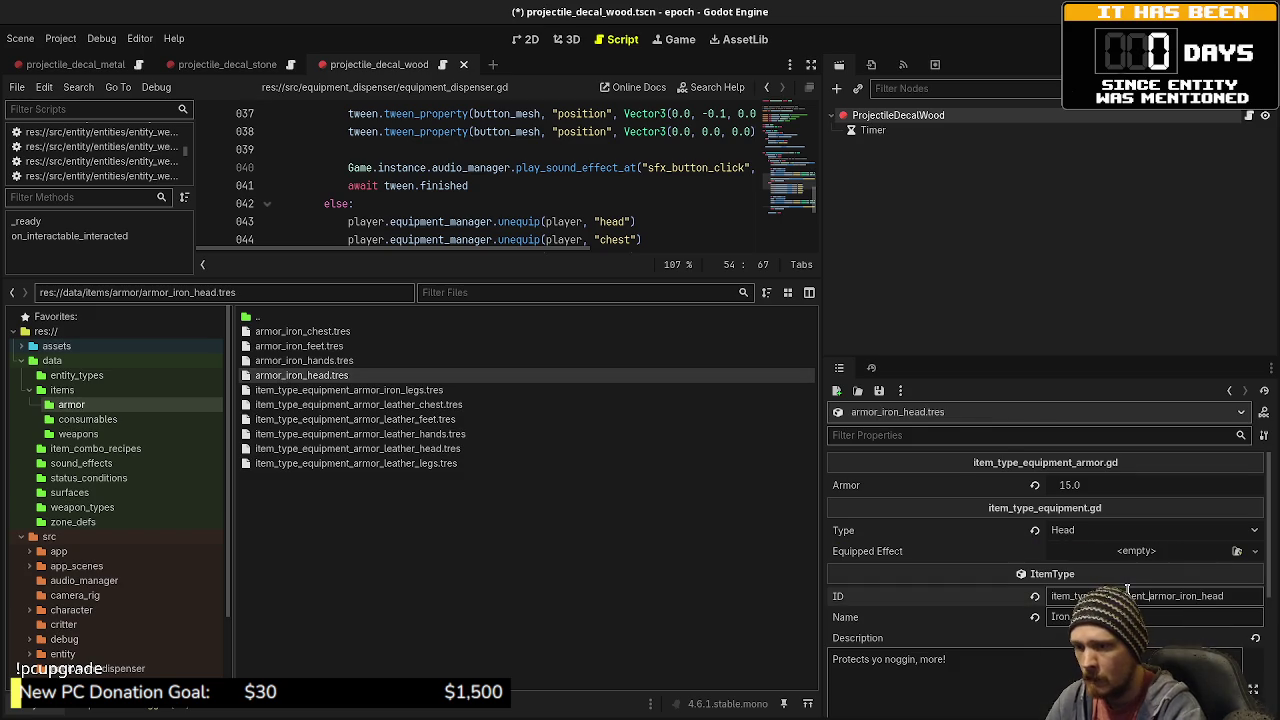
left_click(352, 378)
key("Home")
type("item_type_equipment_")
key("Return")
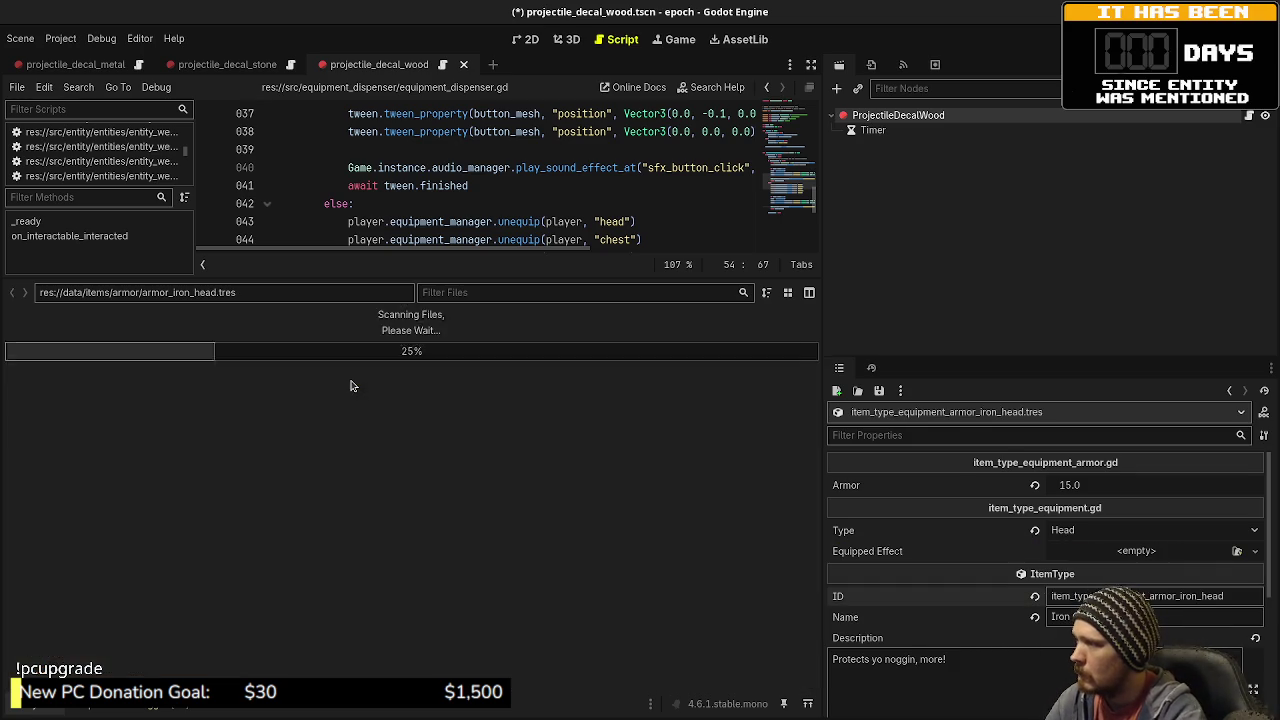
- Rename the iron hands armor file with the item_type_equipment_ prefix
left_click(340, 360)
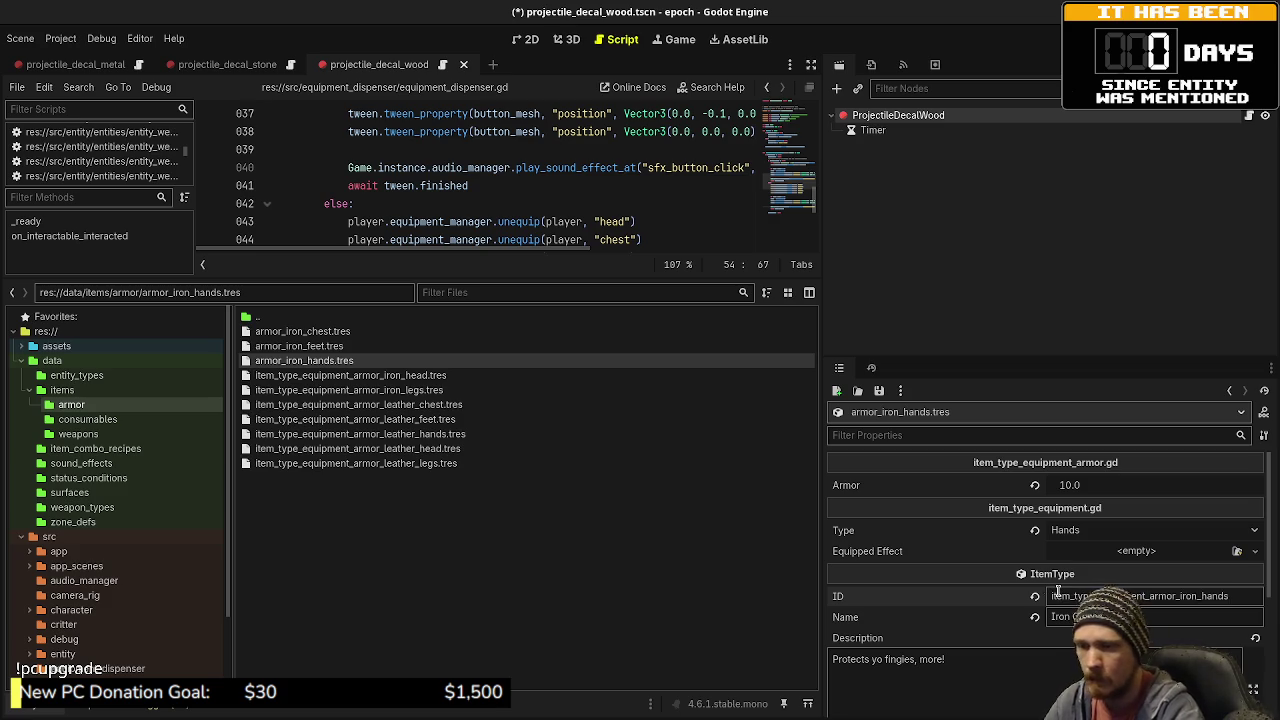
key("F2")
key("Home")
type("item_type_equipment_")
key("Return")
- Prefix the iron feet and iron chest armor files with item_type_equipment_
left_click(300, 346)
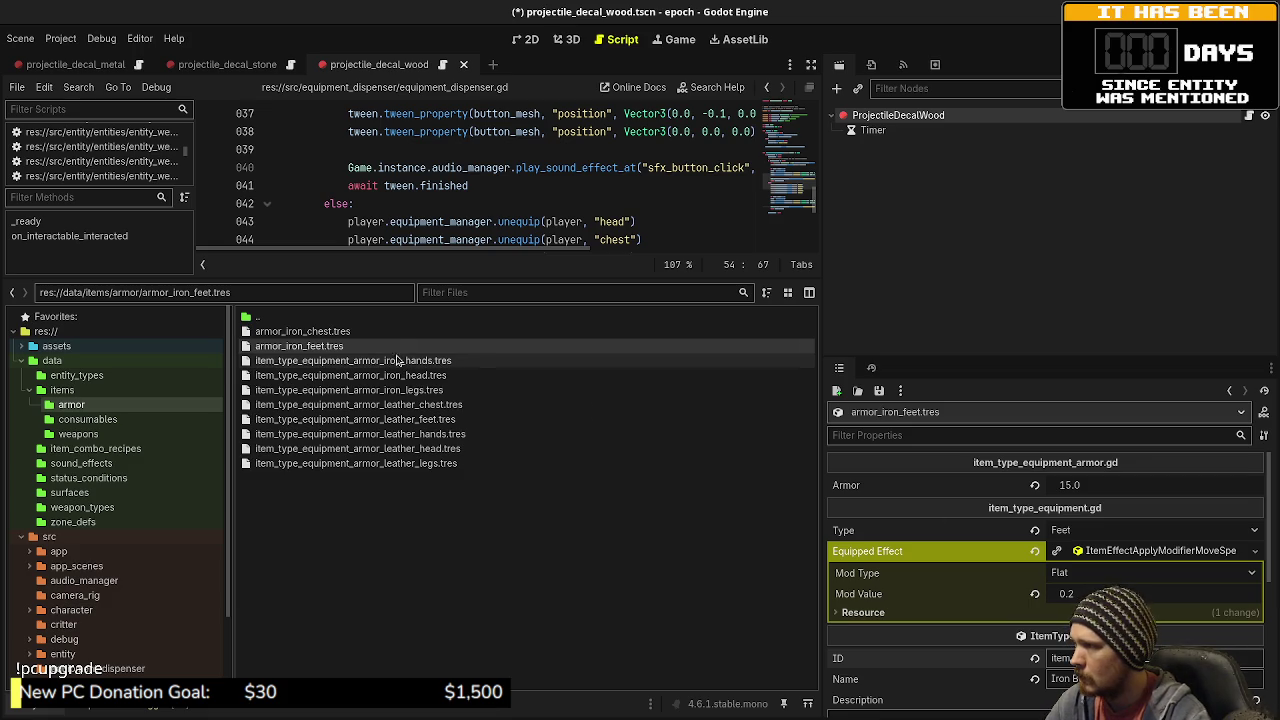
key("F2")
type("item_type_equipment_")
key("Return")
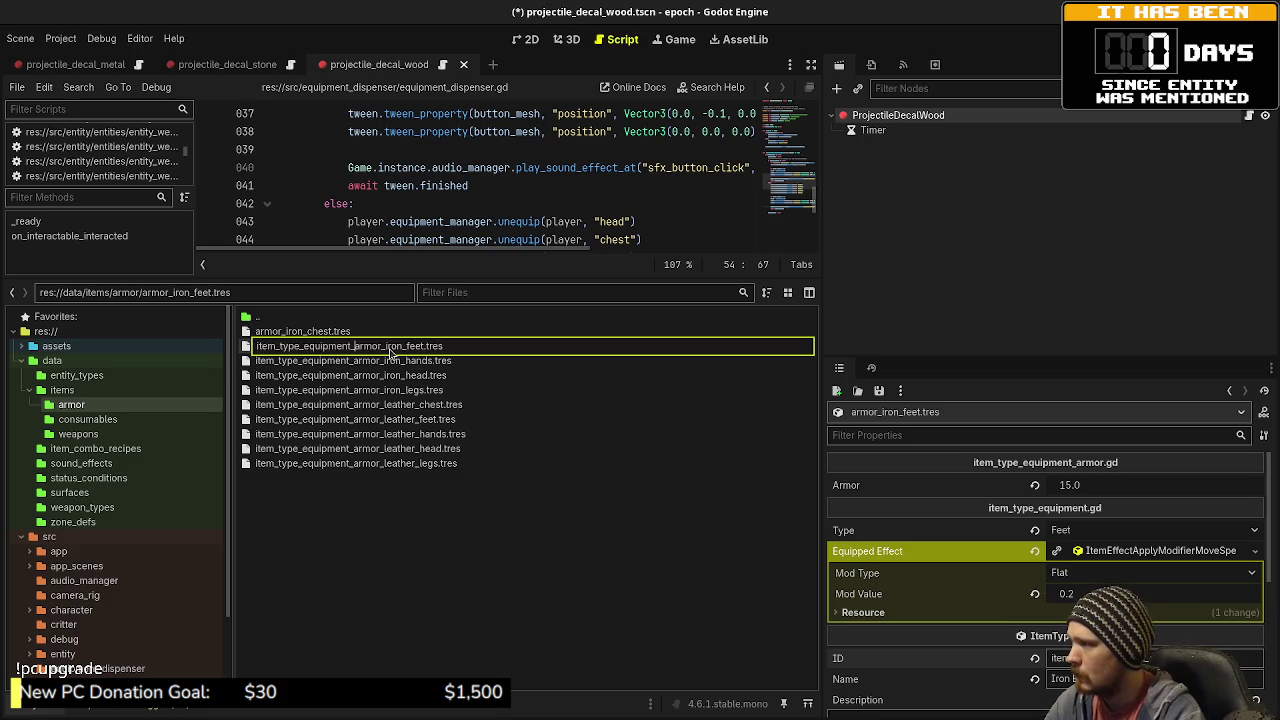
left_click(300, 331)
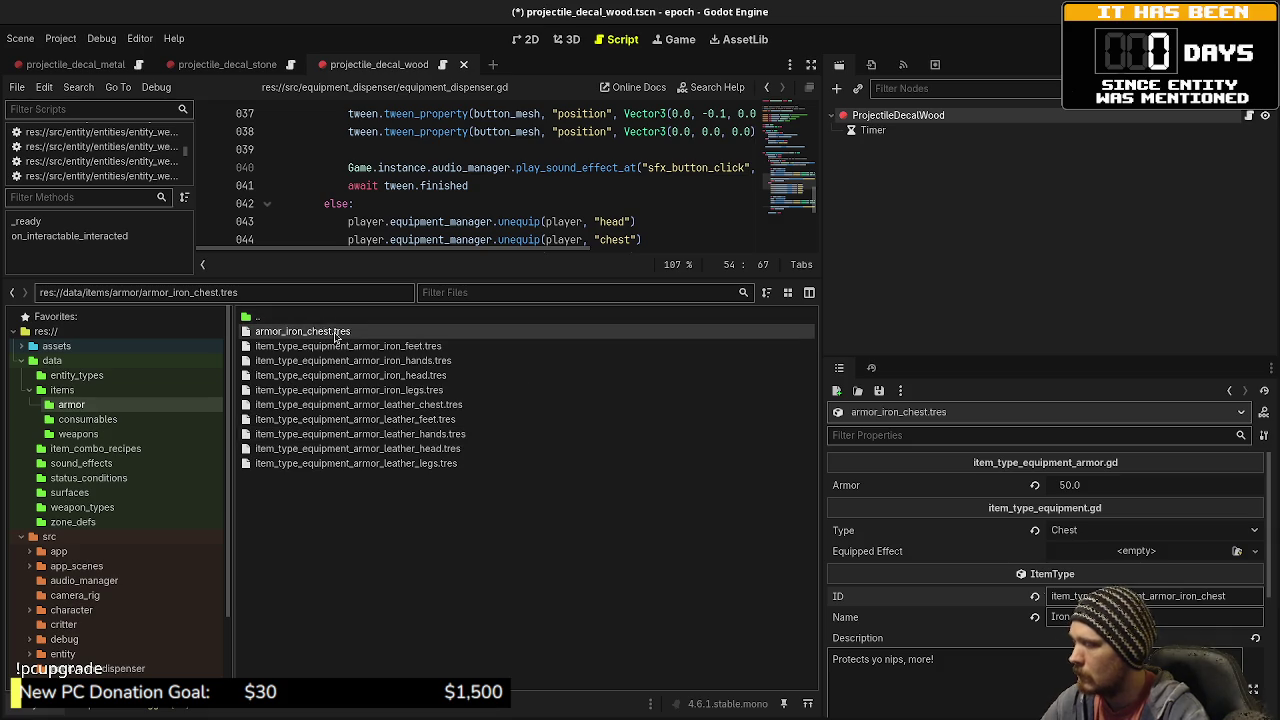
key("F2")
type("item_type_equipment_")
key("Return")
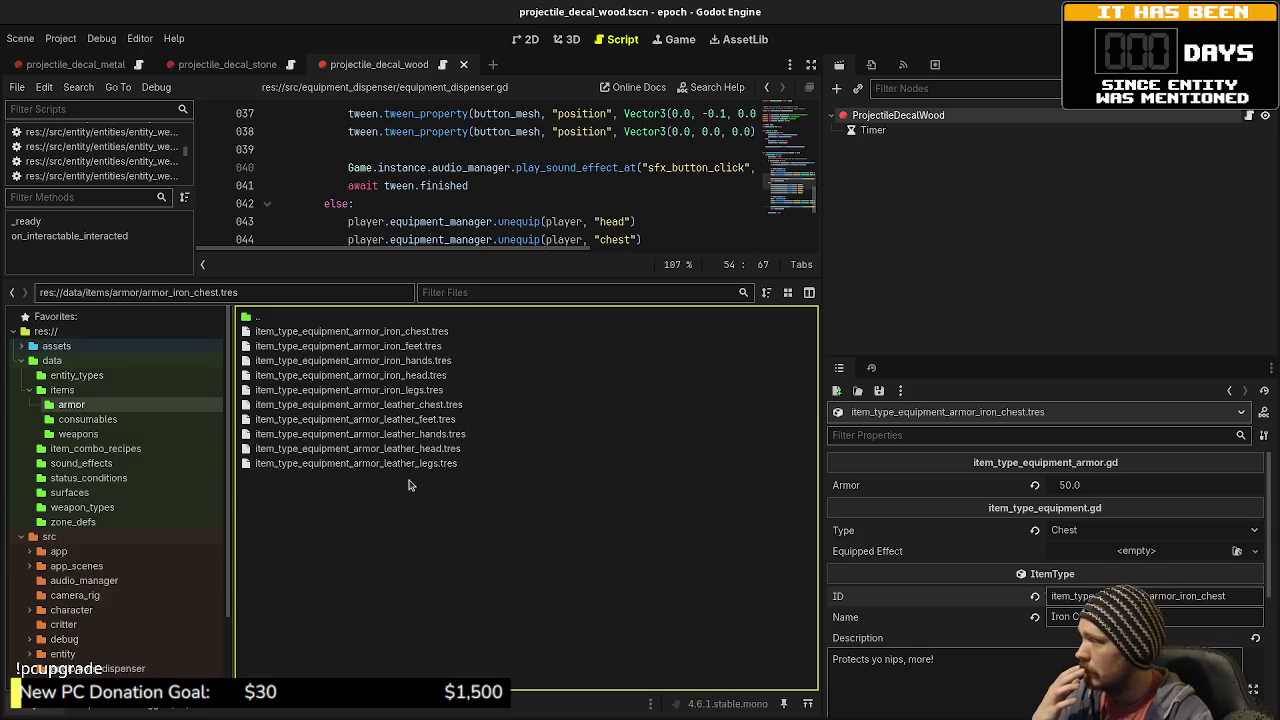
- Create a new folder named equipment inside res://data/items
double_click(117, 392)
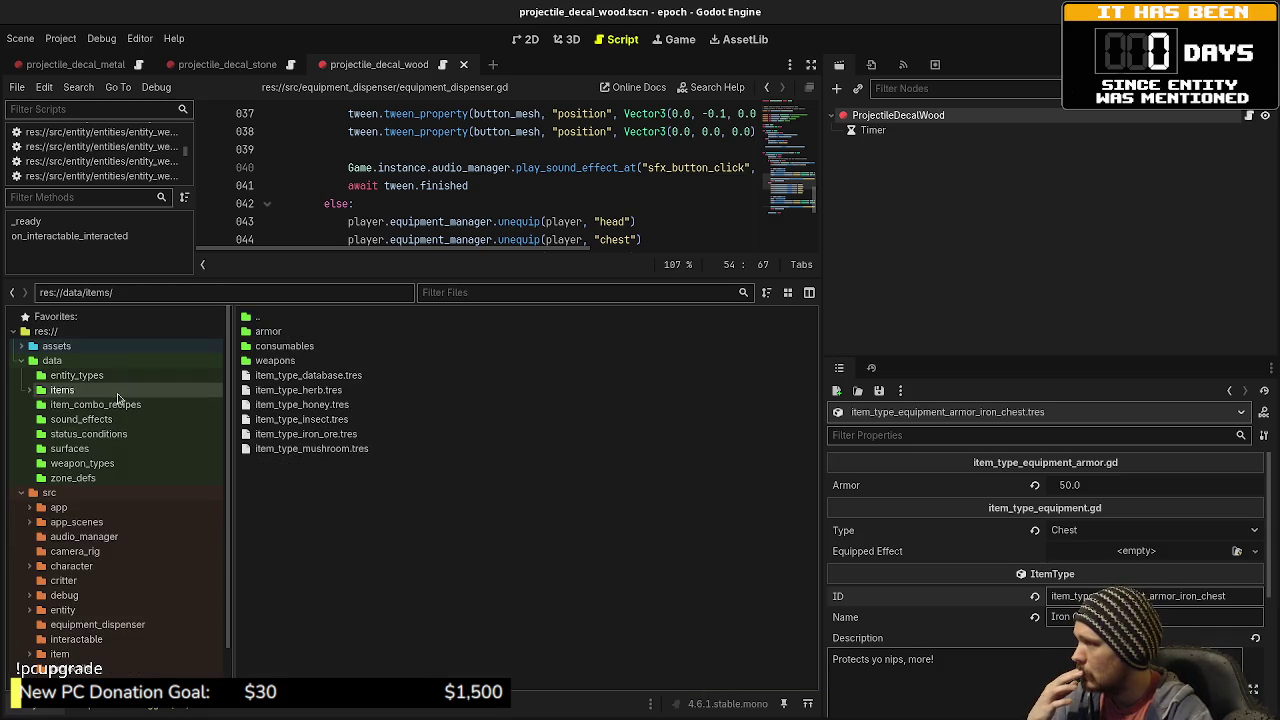
right_click(330, 497)
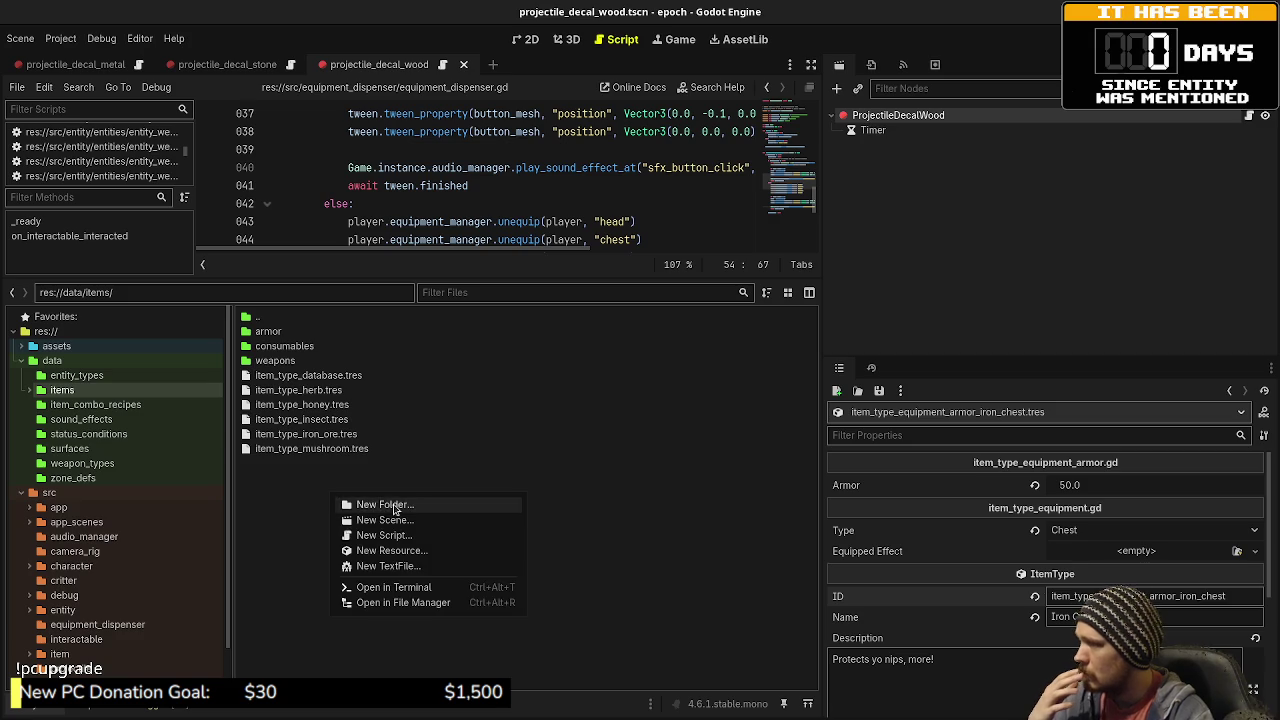
left_click(393, 510)
type("equi")
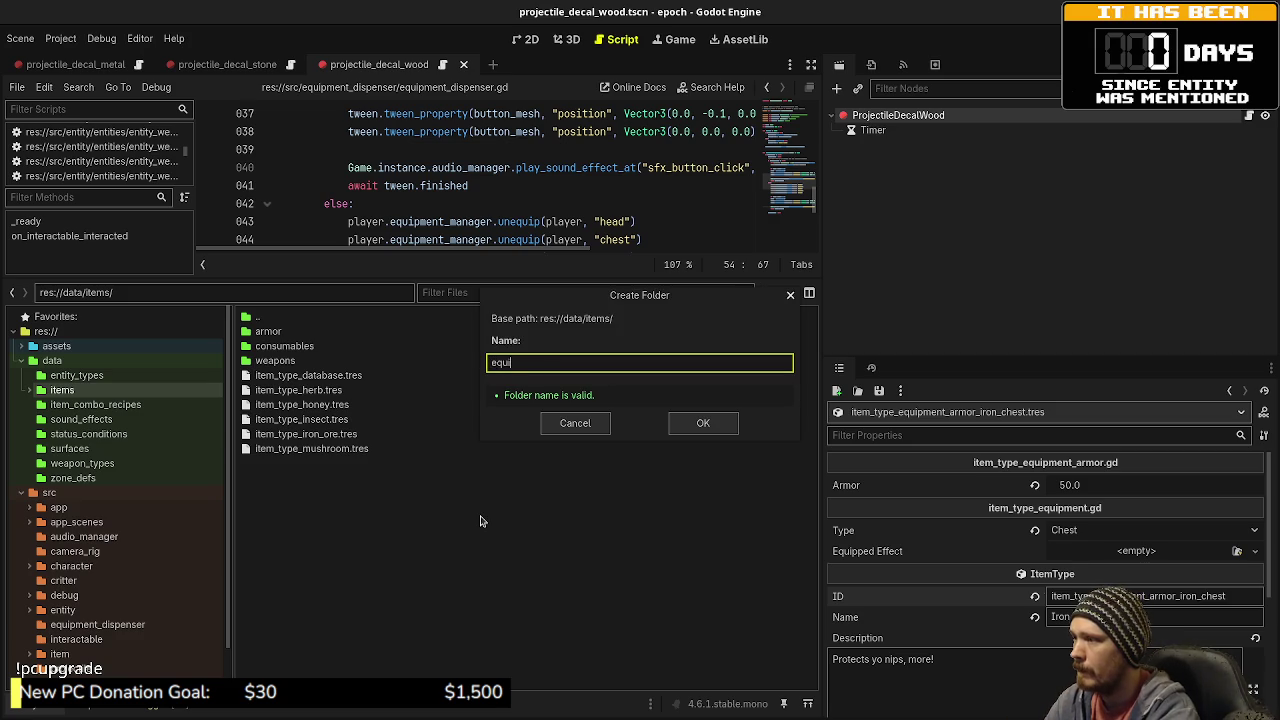
type("pment")
key("Return")
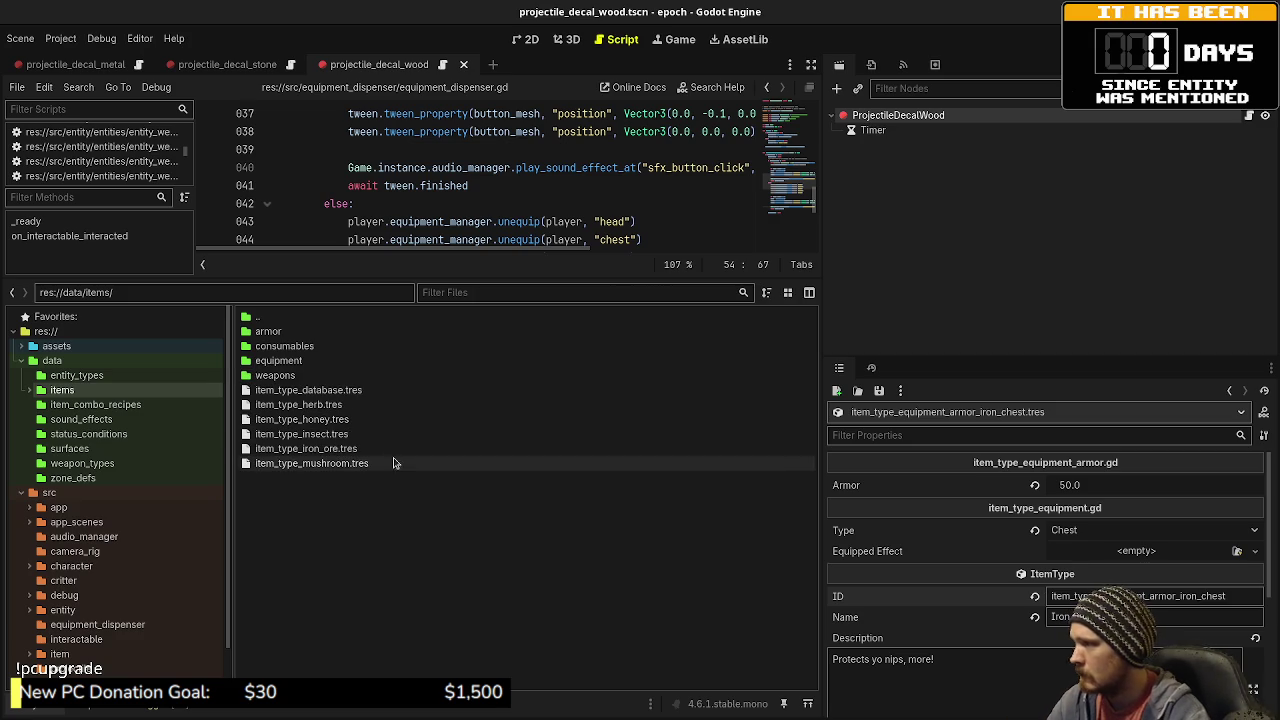
- Move the armor and weapons folders into the equipment folder
left_click(268, 331)
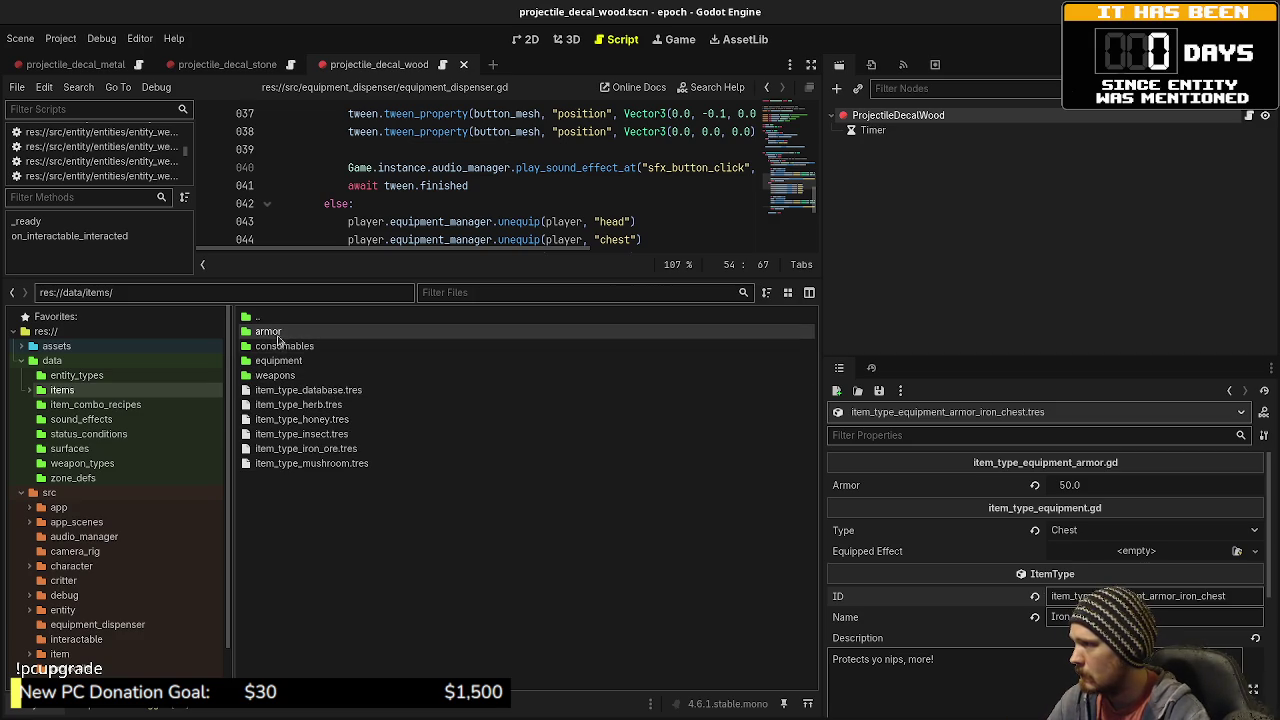
left_click_drag(276, 381, 272, 366)
left_click(708, 390)
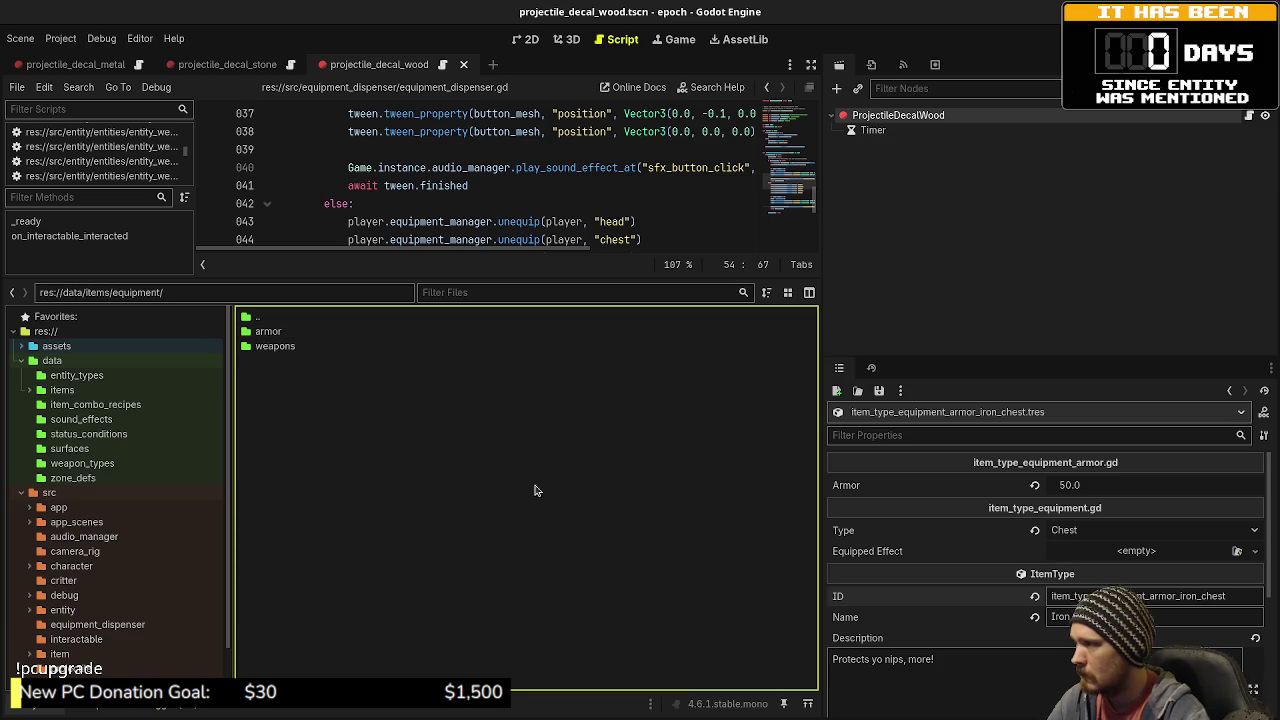
double_click(252, 316)
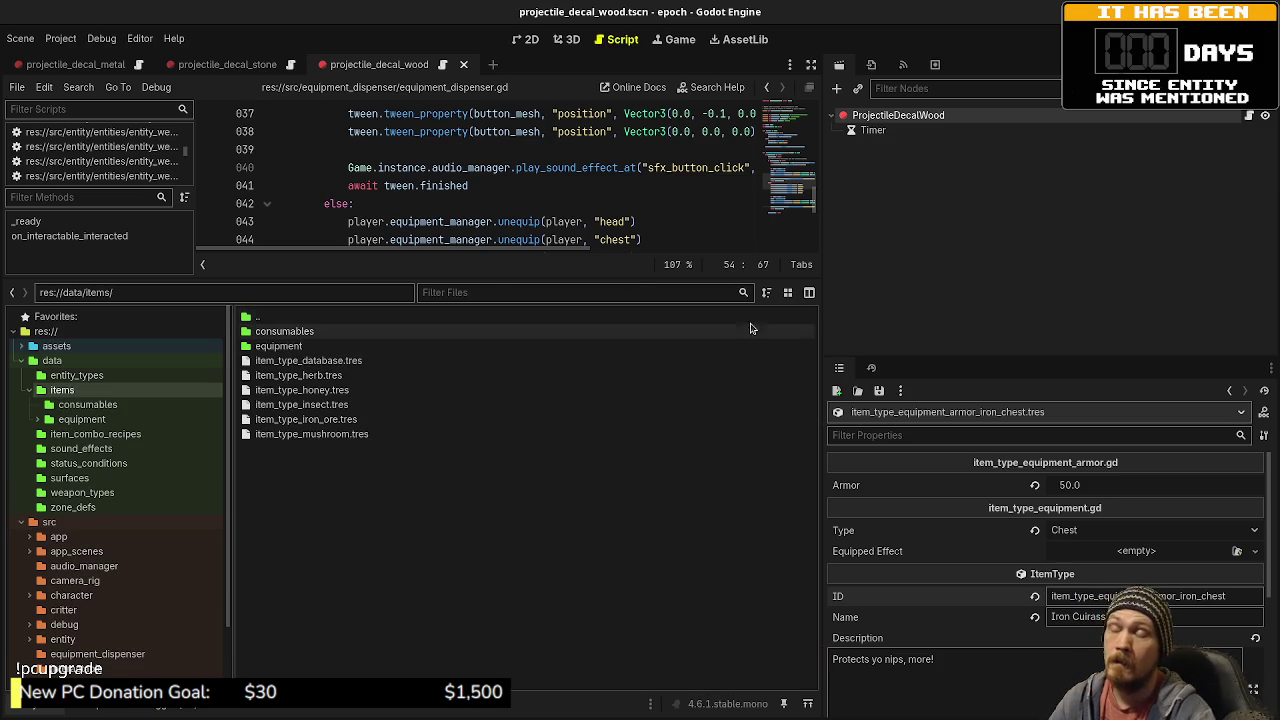
left_click_drag(499, 277, 568, 566)
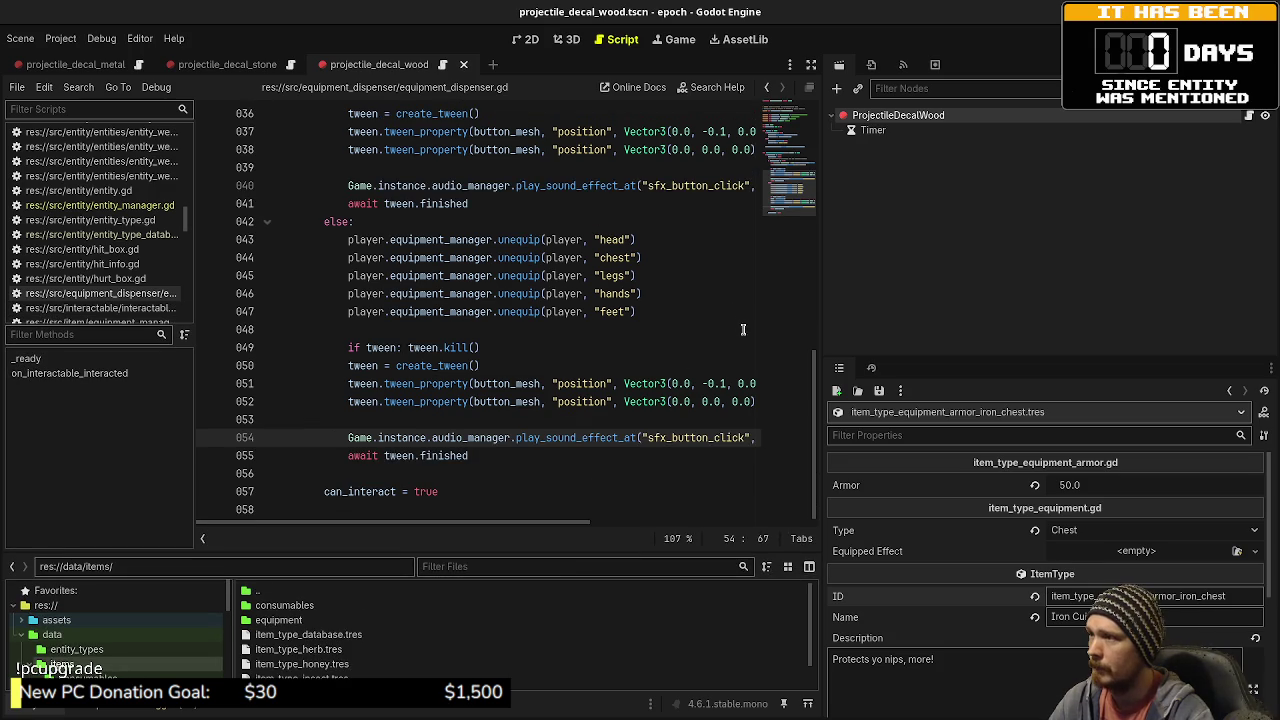
scroll(120, 270, "up", 1)
scroll(120, 270, "up", 10)
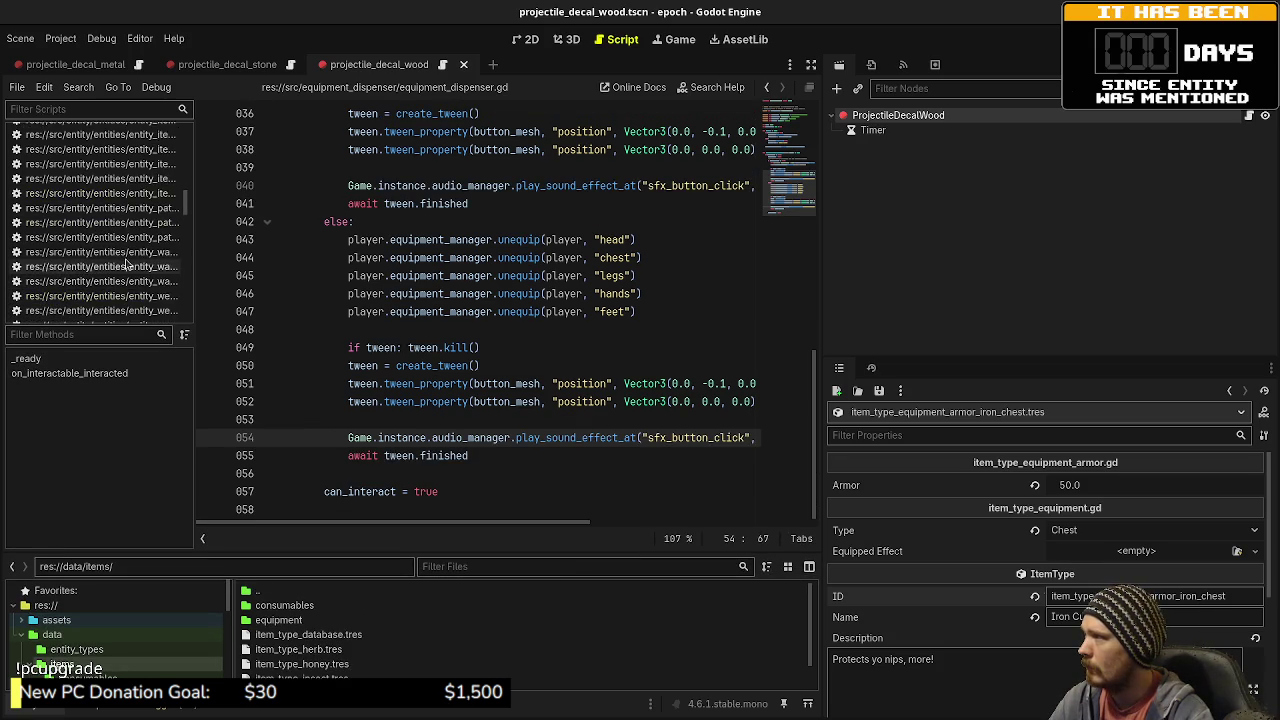
- Open game.gd in the script editor and widen the editor panel
scroll(128, 258, "up", 5)
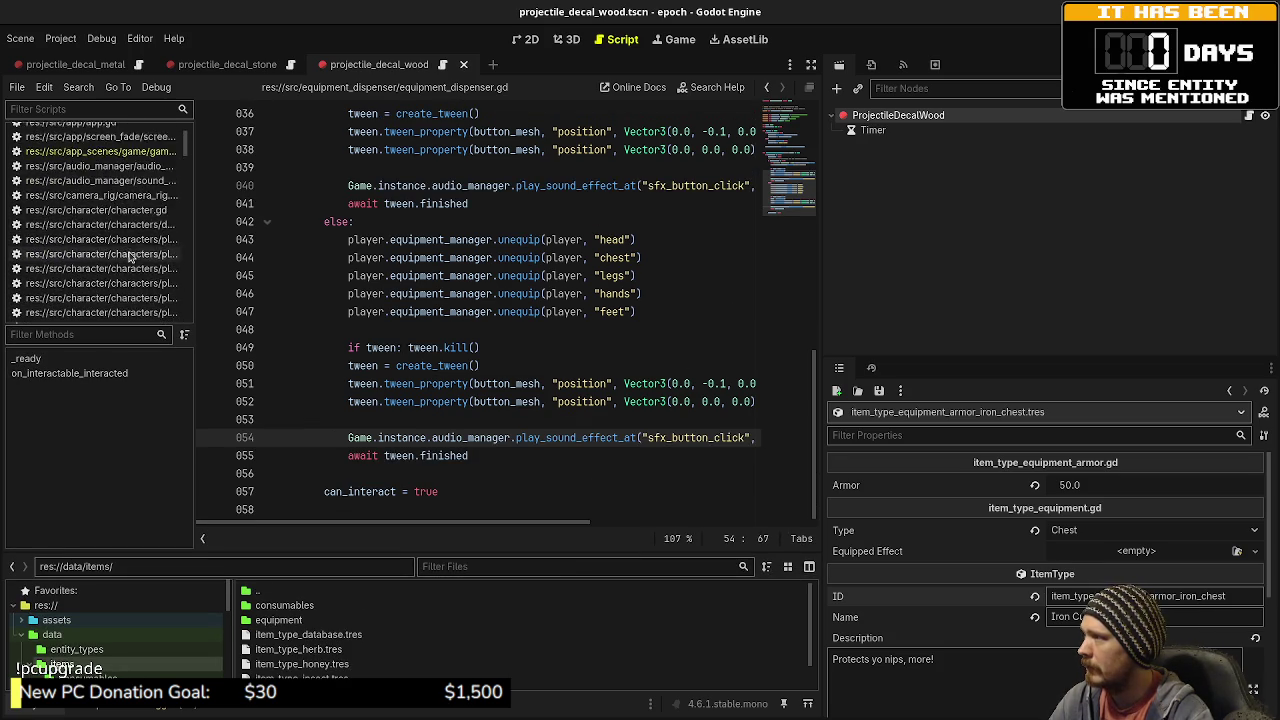
left_click(100, 206)
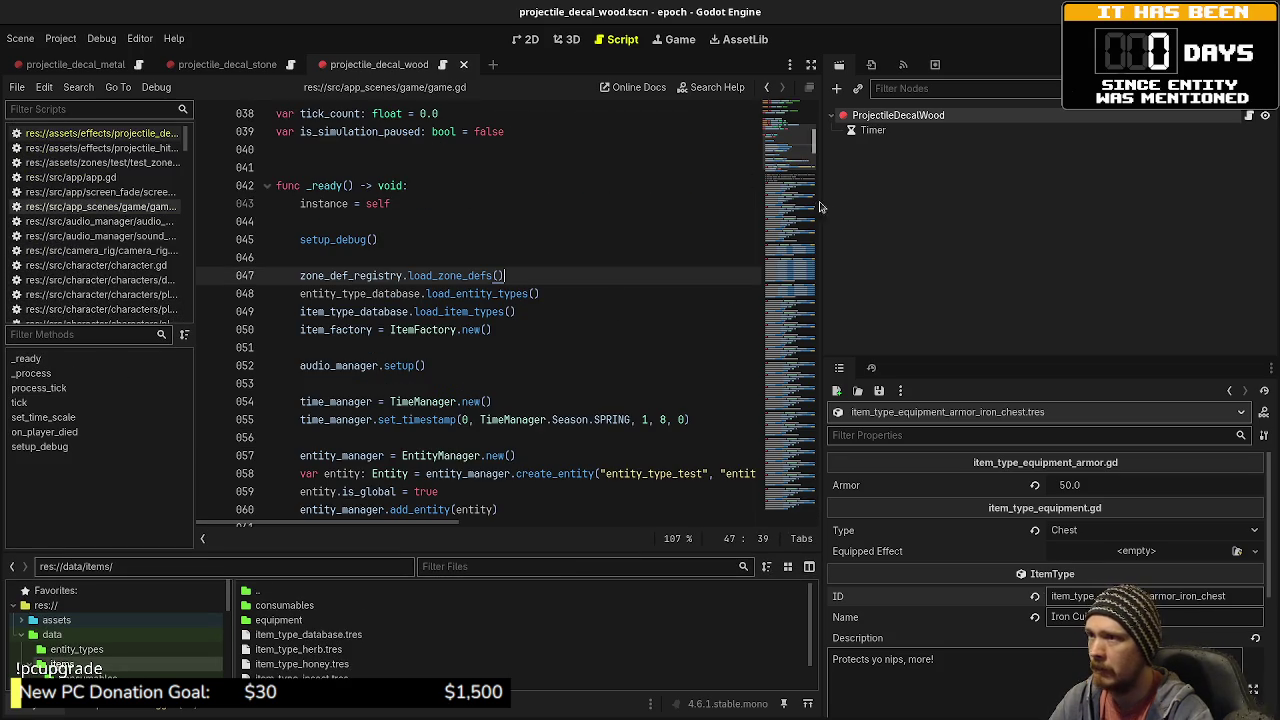
left_click_drag(822, 285, 1130, 283)
scroll(795, 303, "down", 3)
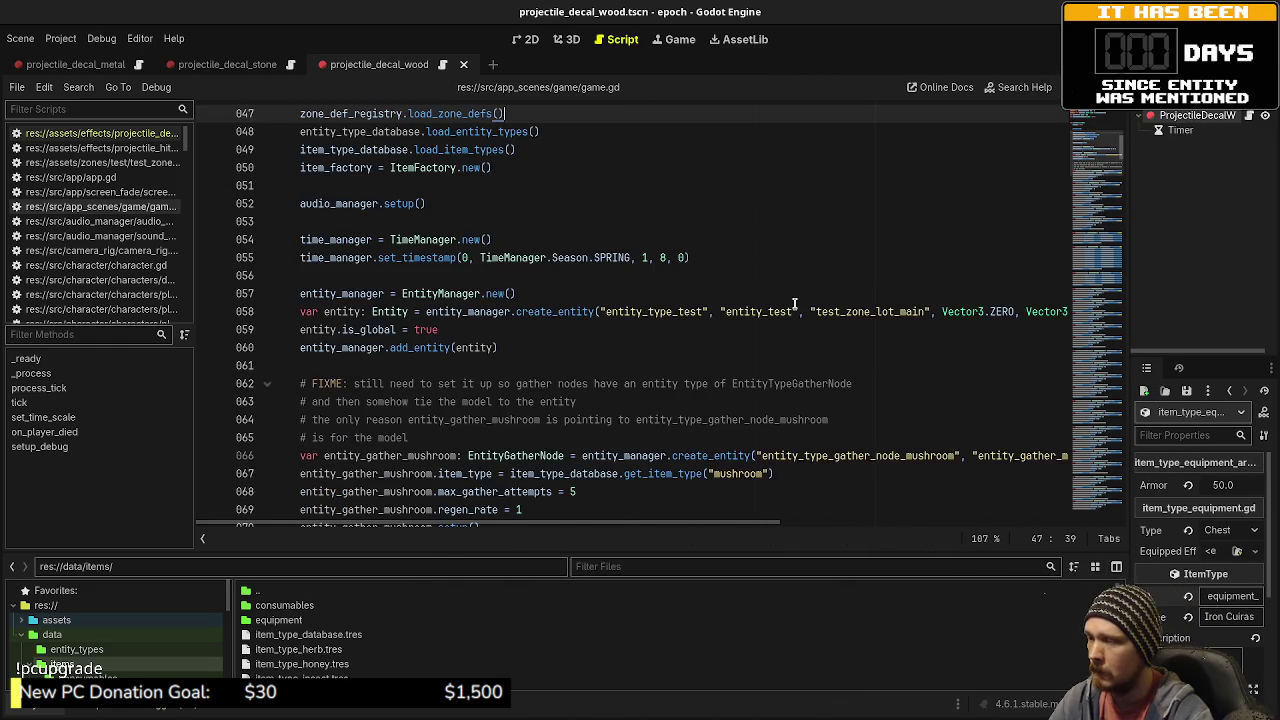
scroll(795, 303, "down", 2)
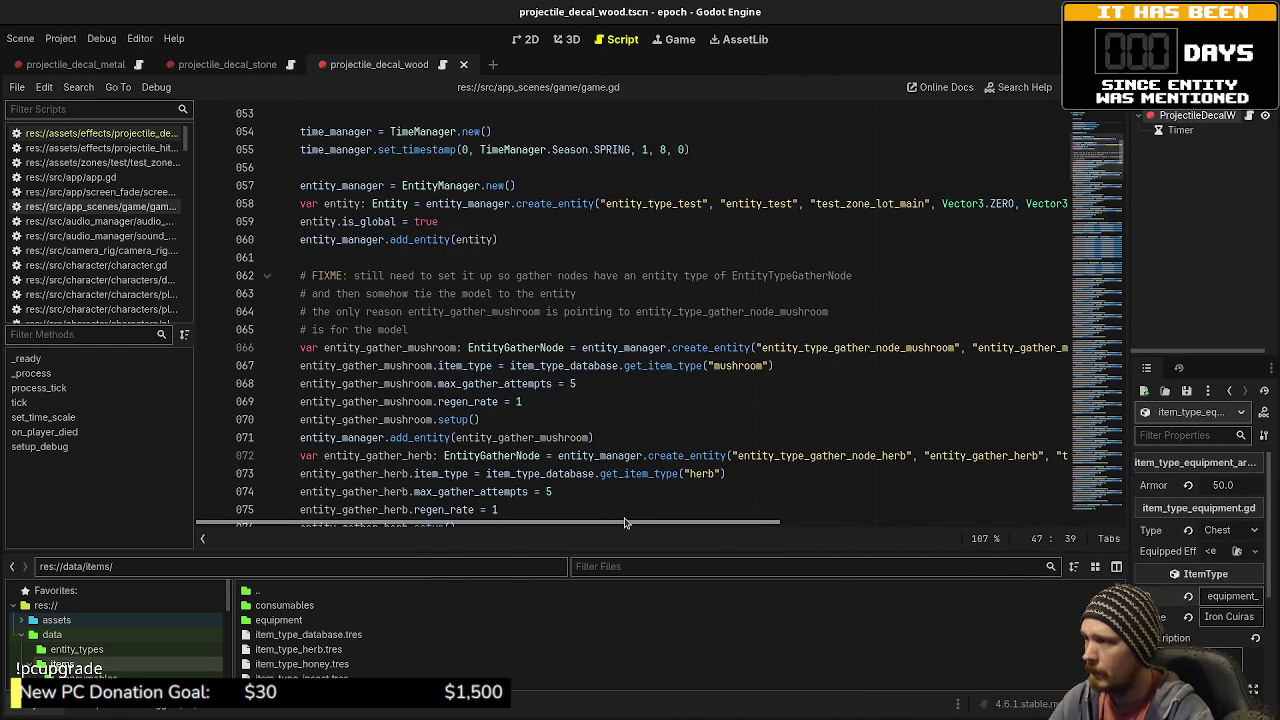
- Scroll to the gather node blocks and place the caret before the "mushroom" item id
left_click_drag(625, 521, 735, 527)
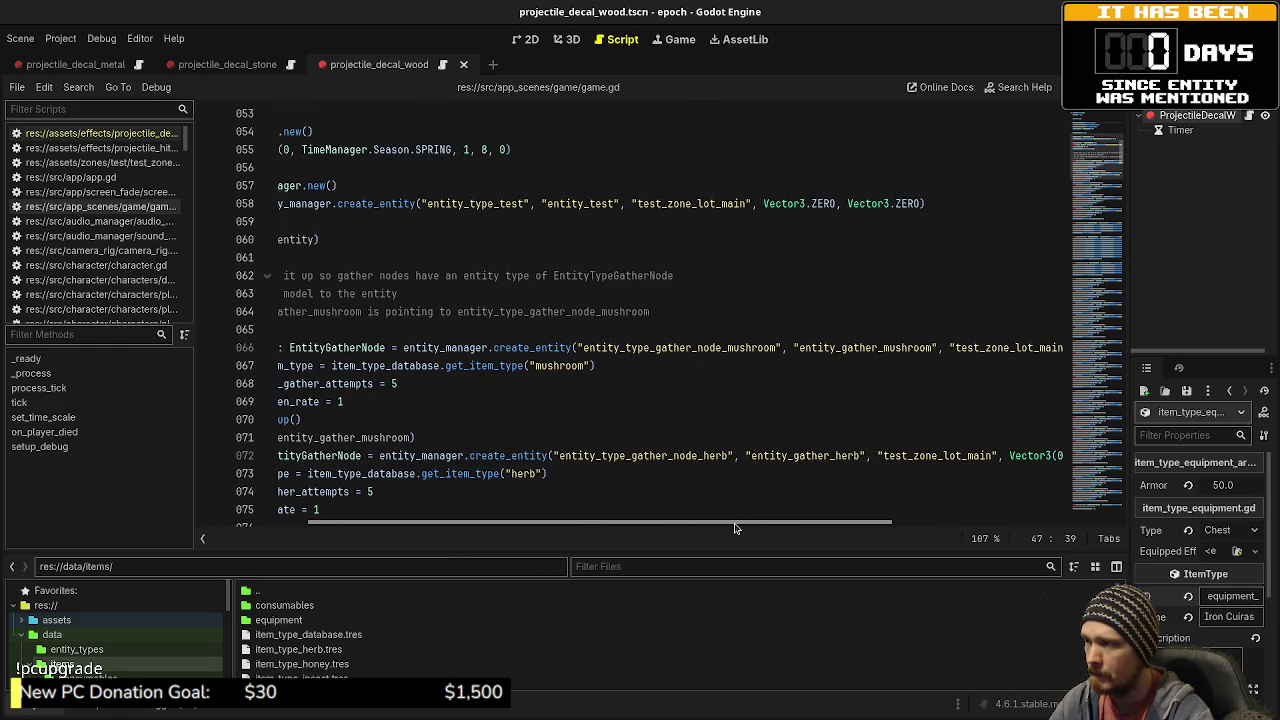
mouse_move(735, 528)
left_mouse_down()
mouse_move(839, 528)
mouse_move(607, 530)
left_mouse_up()
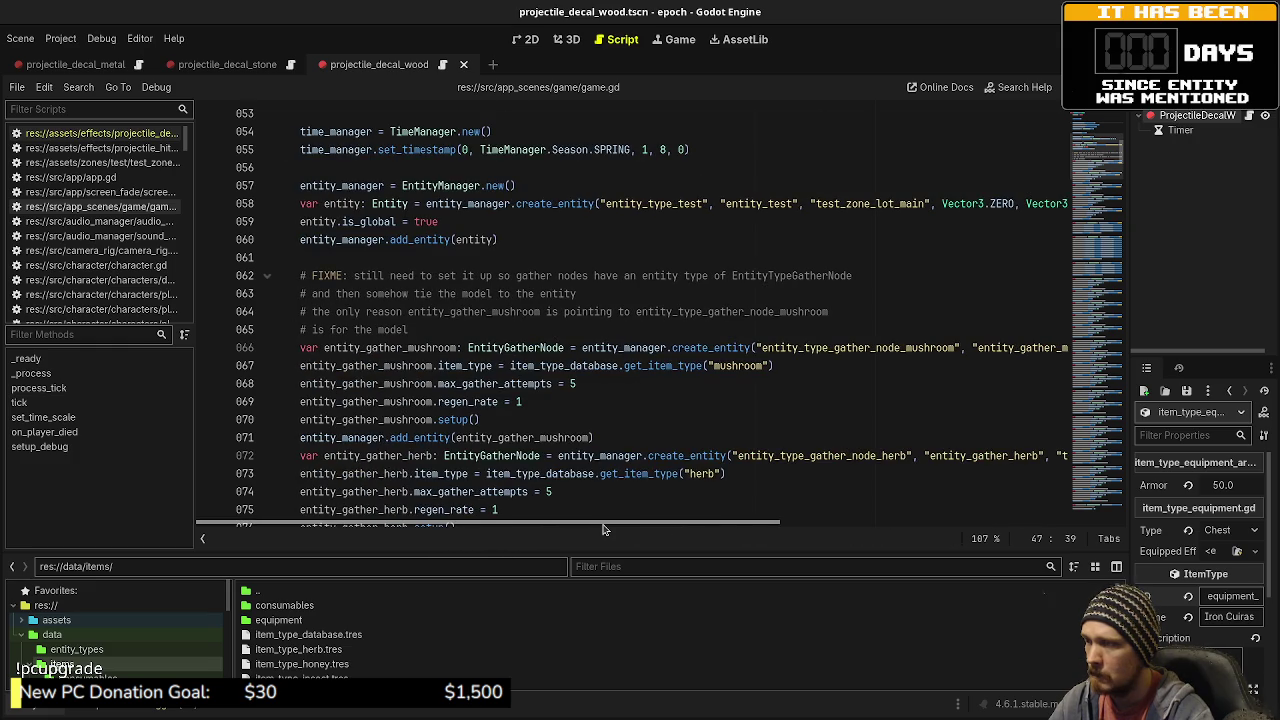
scroll(785, 464, "down", 7)
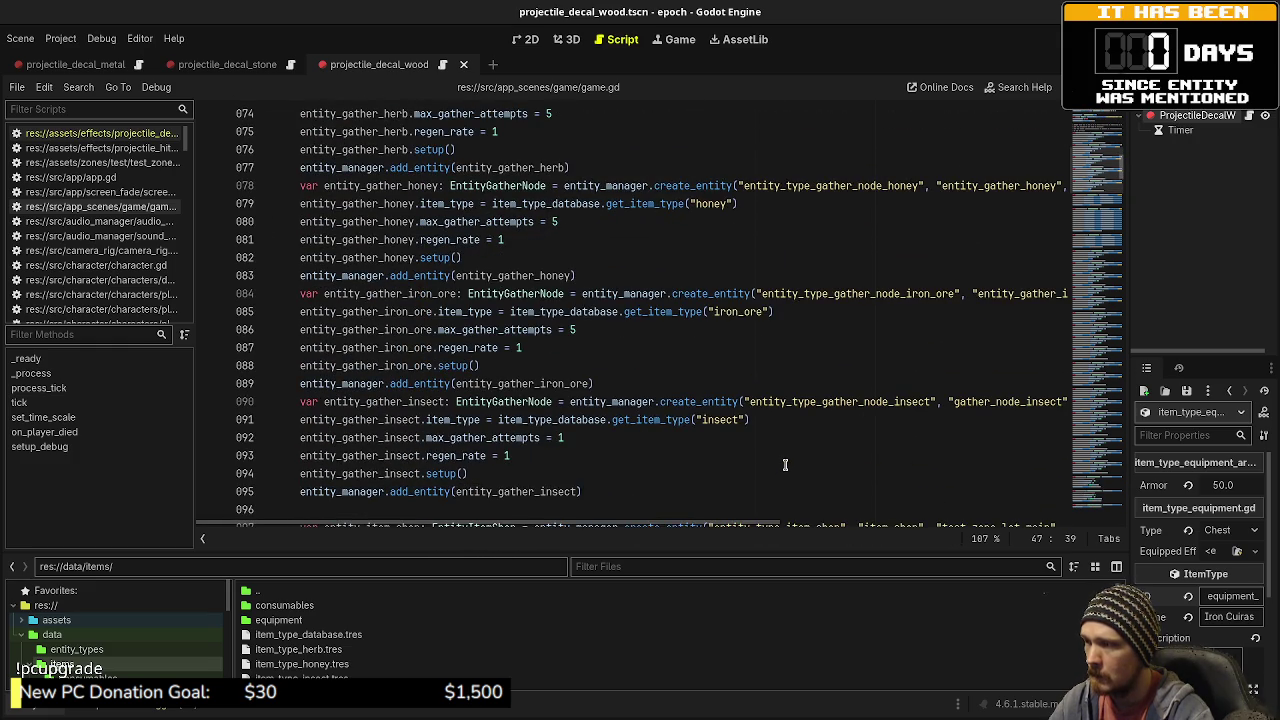
double_click(712, 419)
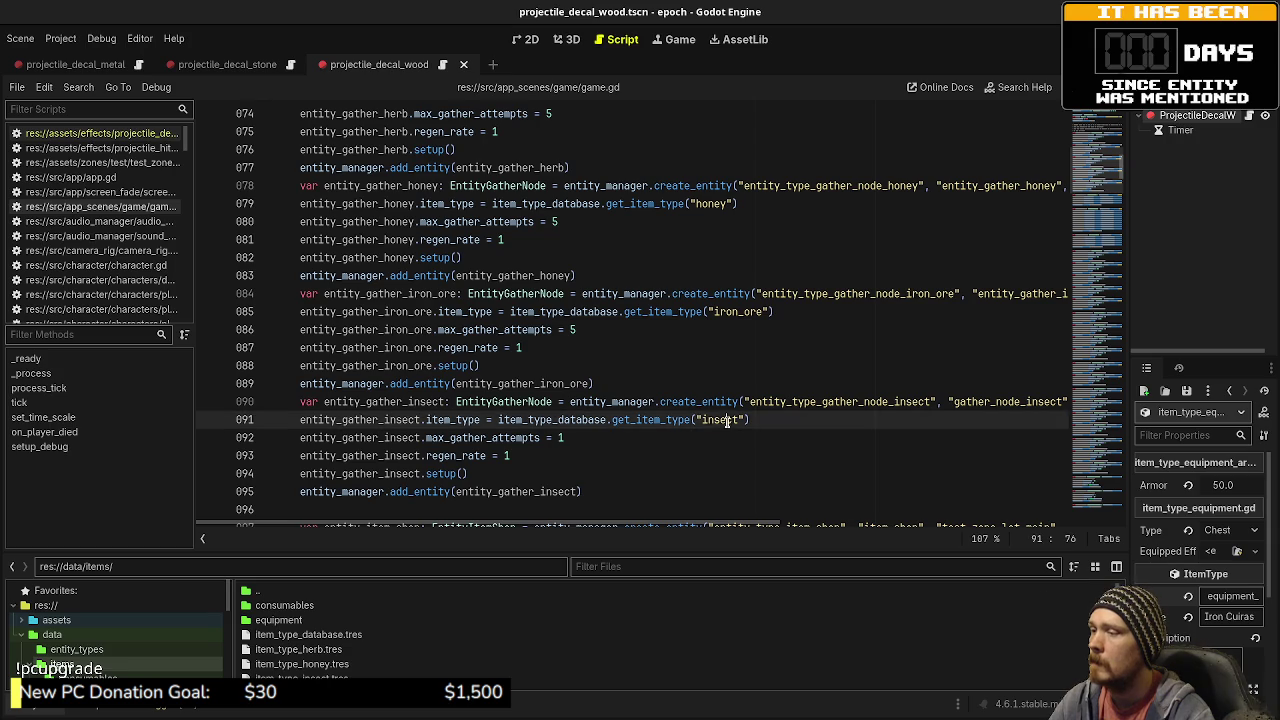
scroll(741, 414, "up", 3)
scroll(741, 414, "up", 2)
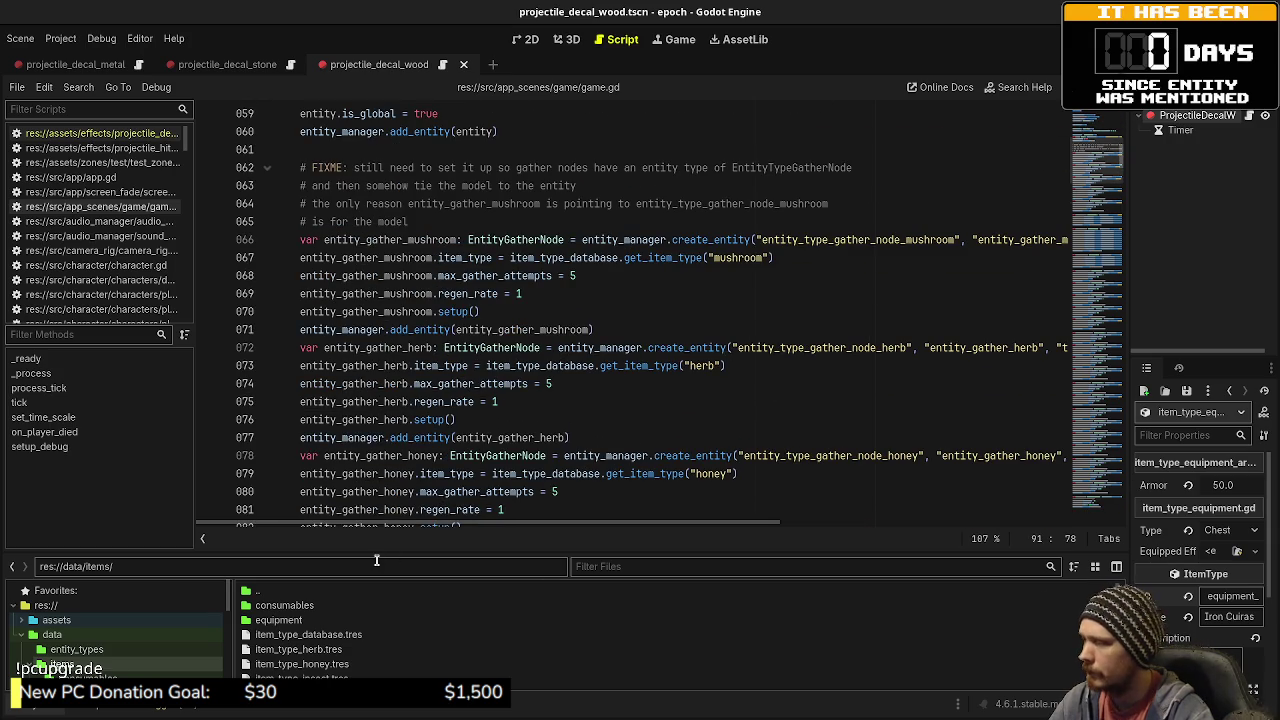
scroll(740, 375, "up", 1)
left_click(713, 311)
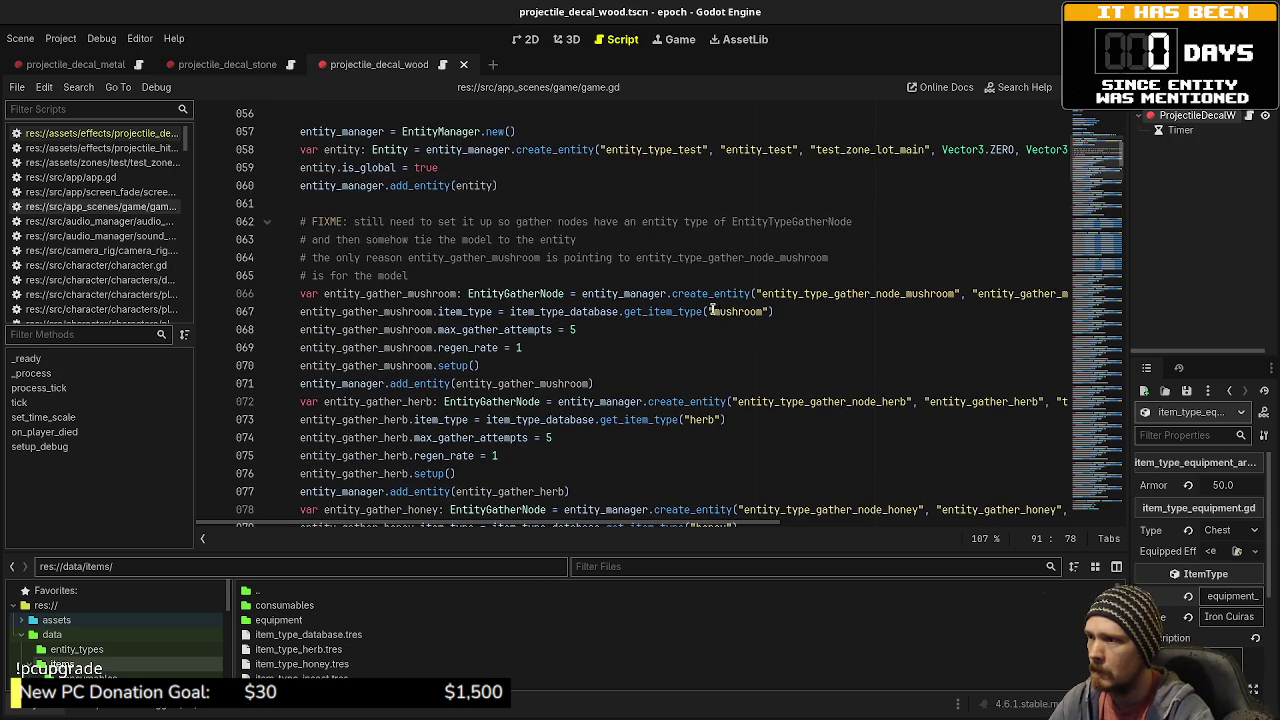
- Add item_type_ before mushroom, copy the prefix, and paste it before herb
type("item_type")
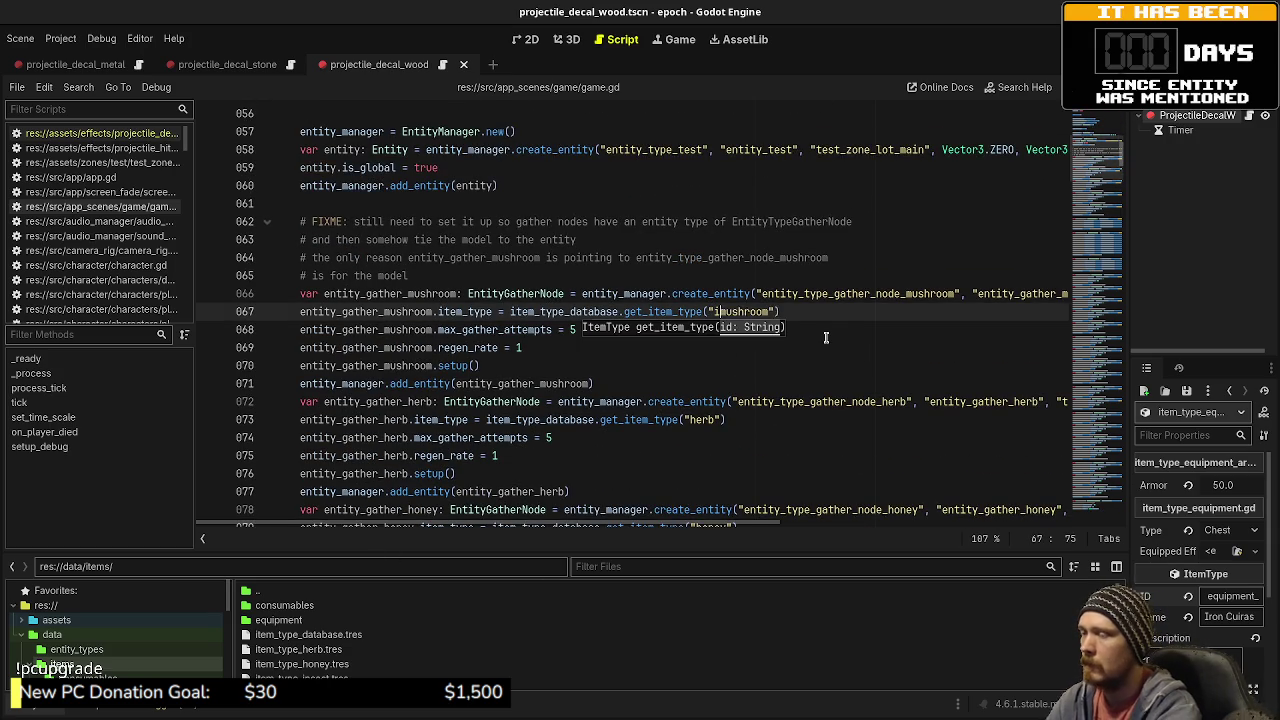
key("shift+Left")
key("shift+Left")
key("shift+Left")
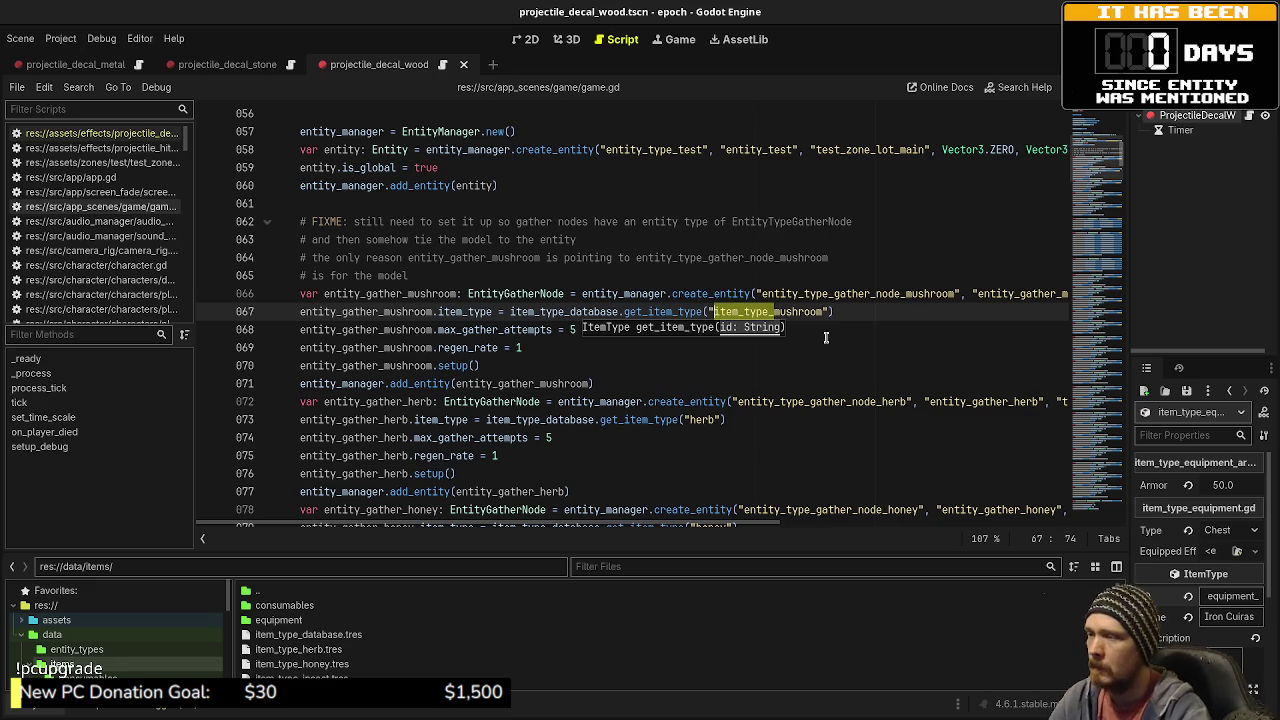
key("ctrl+c")
left_click(689, 419)
key("ctrl+v")
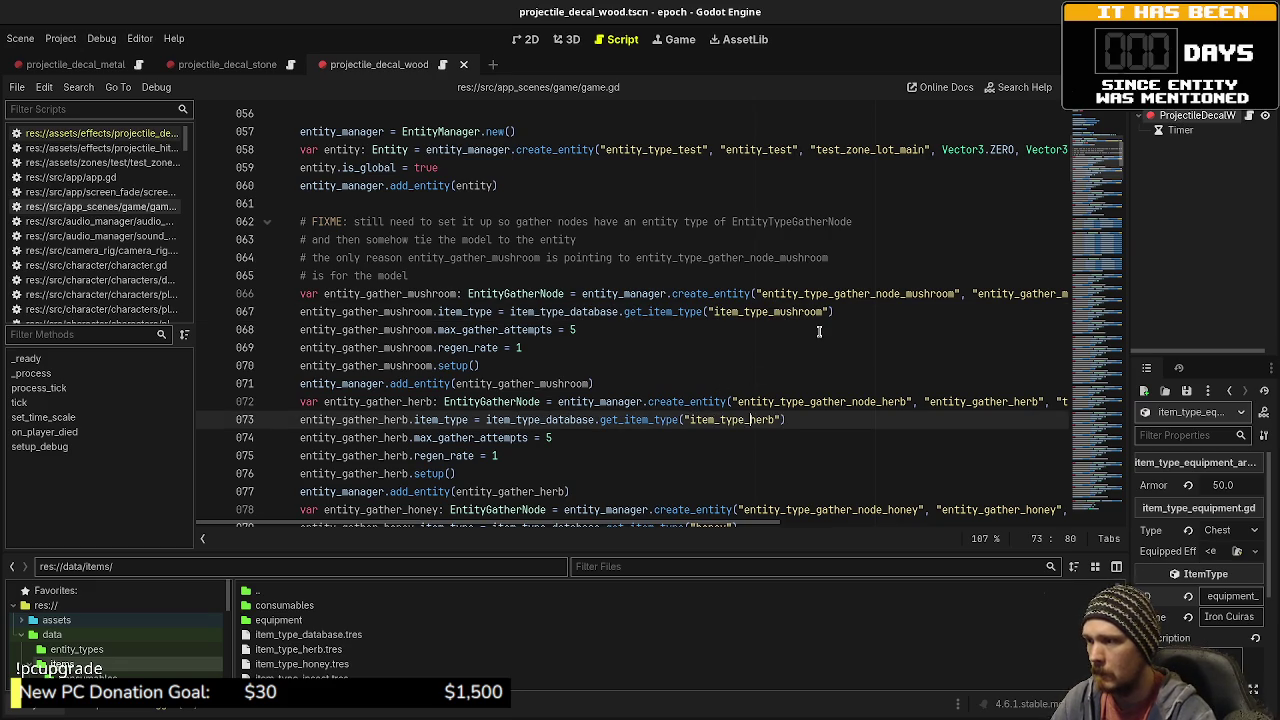
- Paste the item_type_ prefix before the honey, iron_ore and insect item ids
scroll(700, 415, "down", 2)
left_click(691, 419)
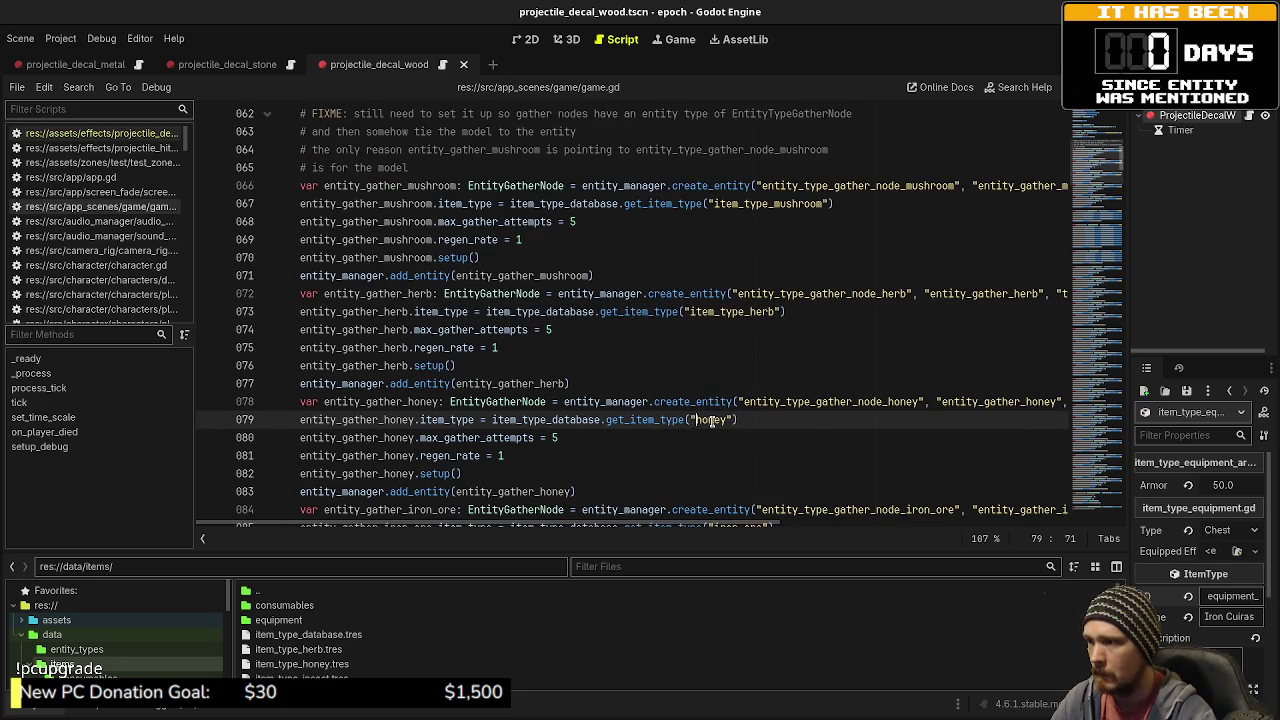
key("ctrl+v")
scroll(718, 418, "down", 2)
left_click(714, 419)
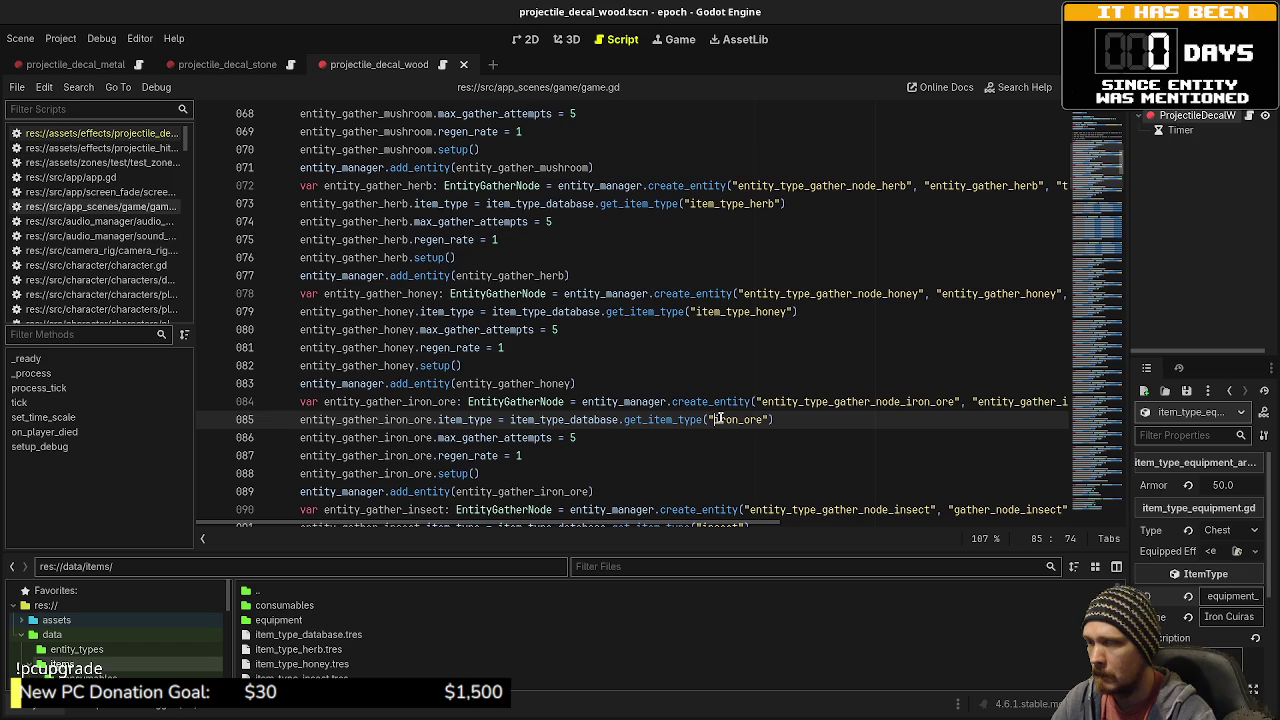
key("ctrl+v")
scroll(816, 325, "up", 5)
scroll(816, 328, "down", 4)
scroll(816, 330, "down", 3)
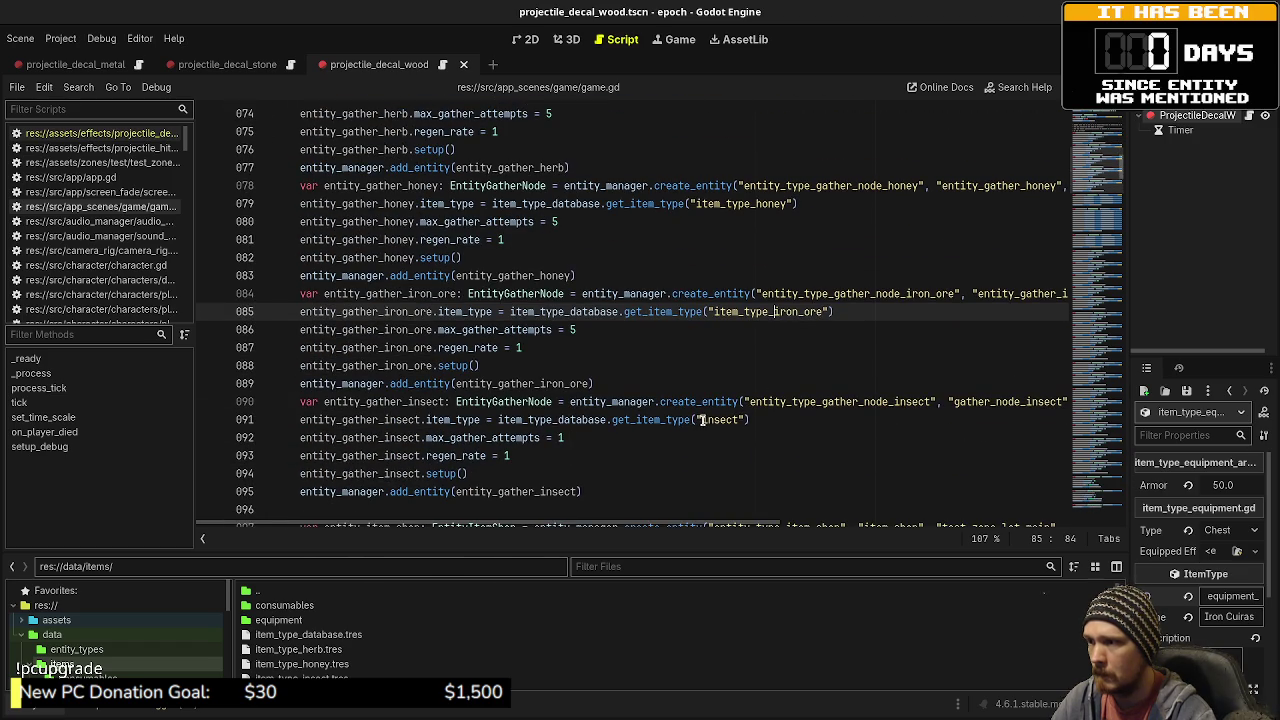
left_click(702, 419)
key("ctrl+v")
scroll(817, 389, "up", 6)
scroll(817, 389, "down", 6)
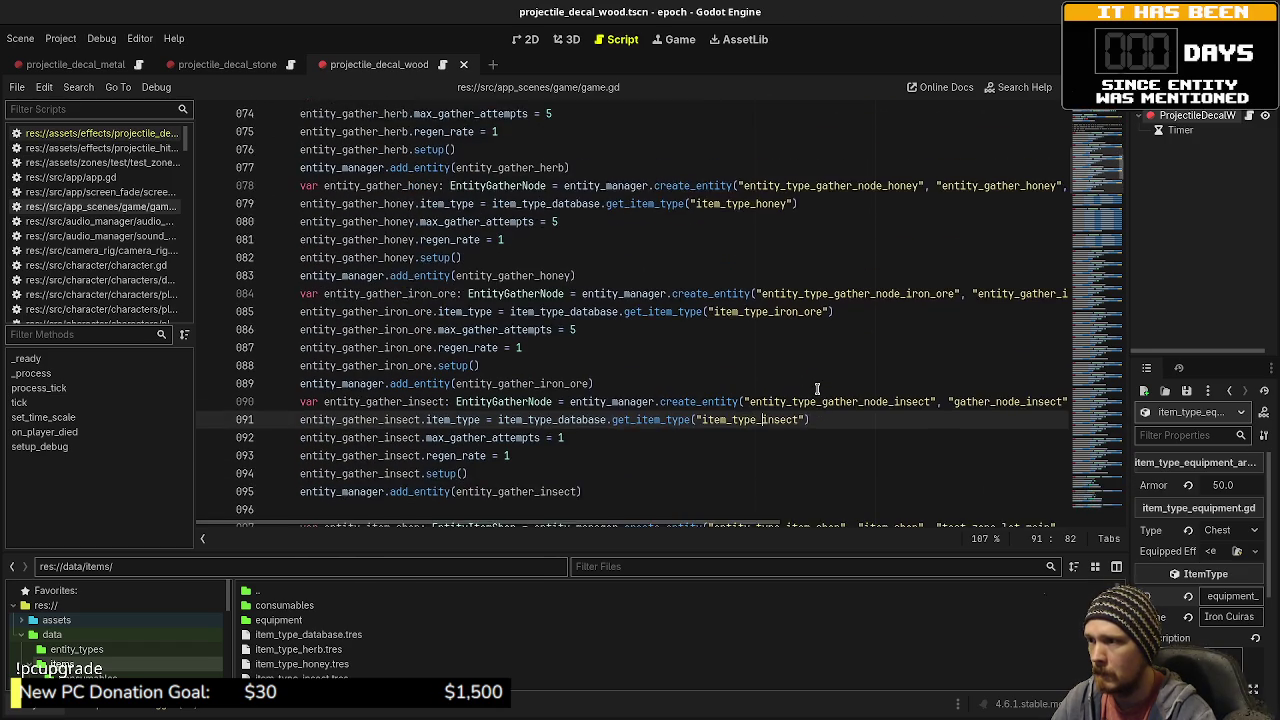
scroll(817, 389, "down", 3)
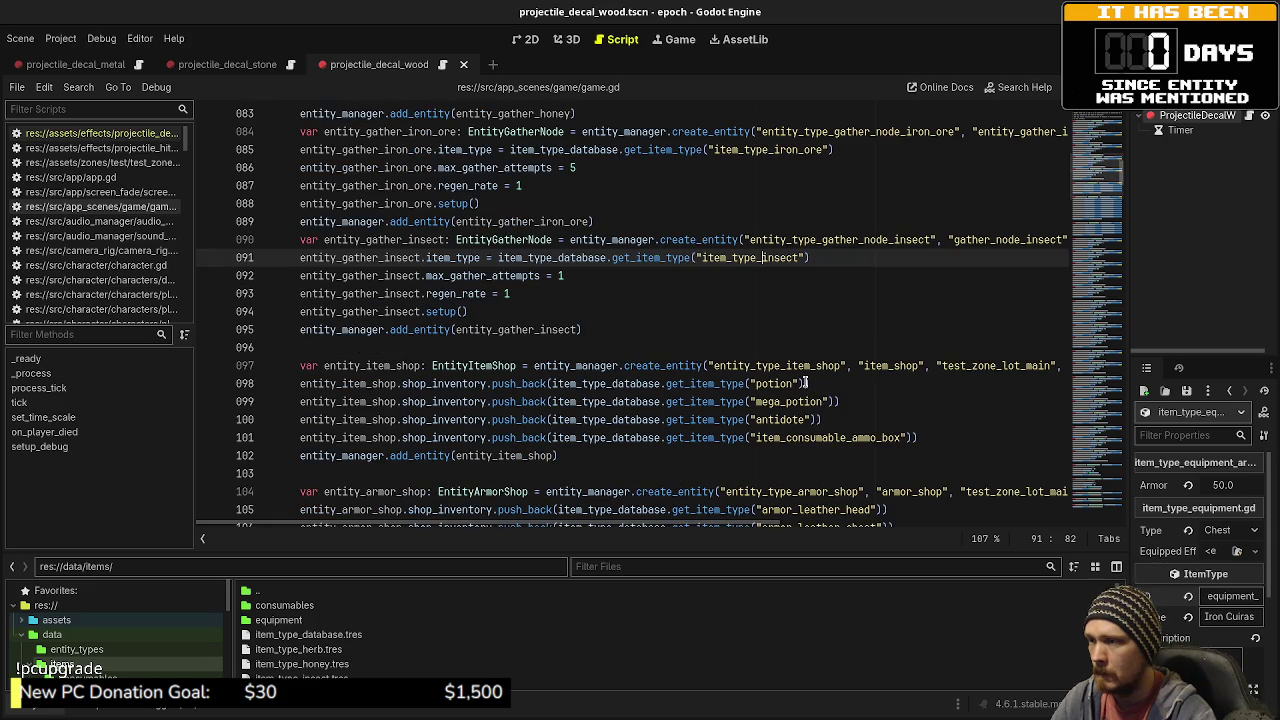
- Prefix the potion, mega_potion and antidote shop ids with item_type_consumable_
left_click(756, 384)
type("item_type_consumable_")
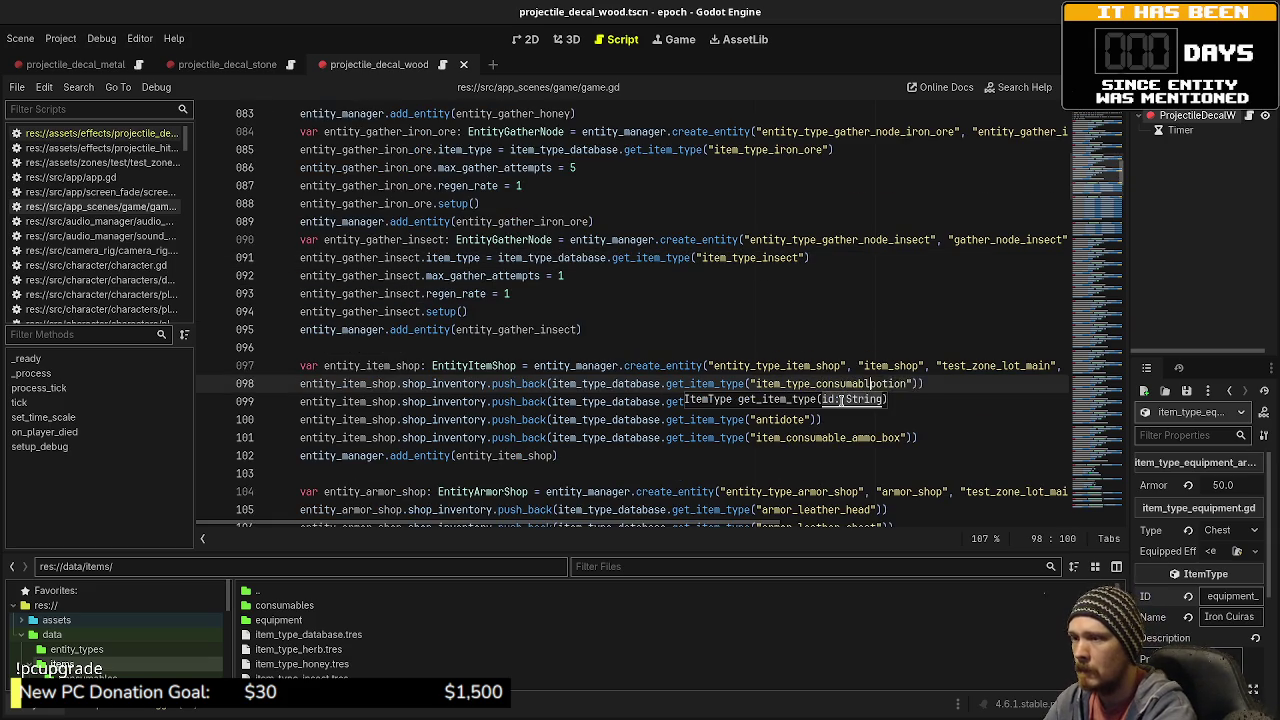
left_click(798, 366)
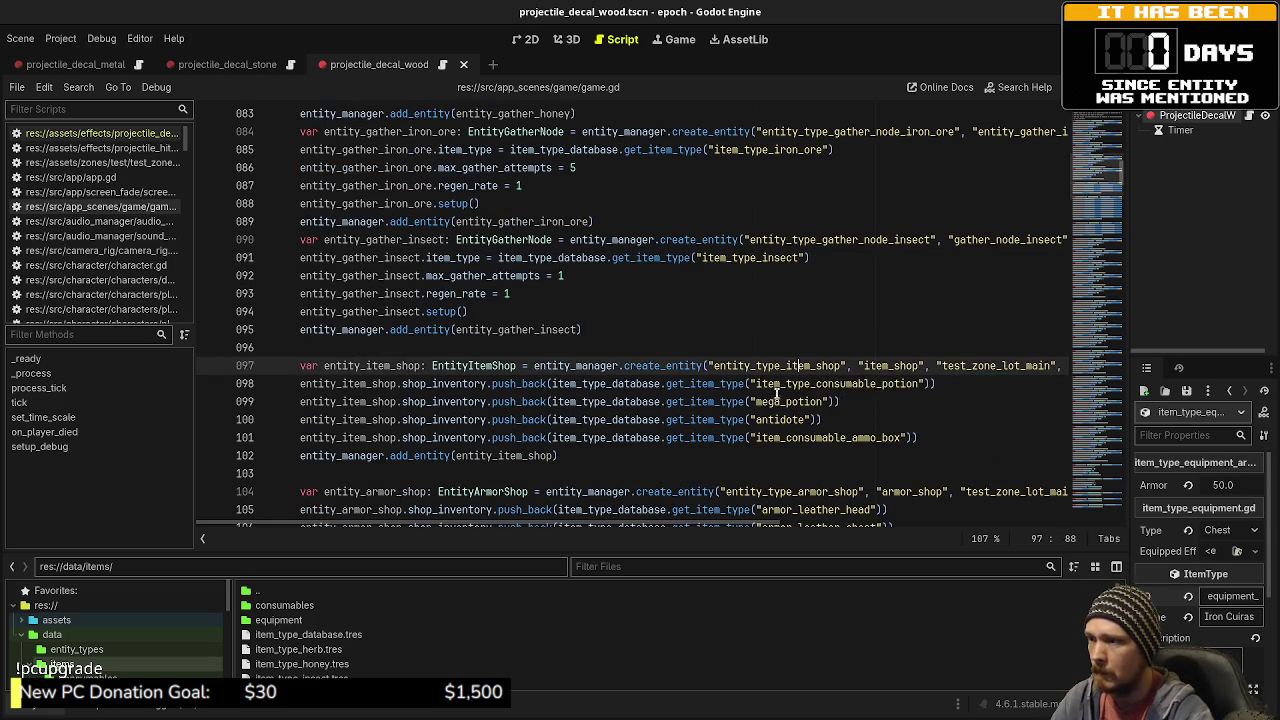
left_click(756, 401)
type("item_type_")
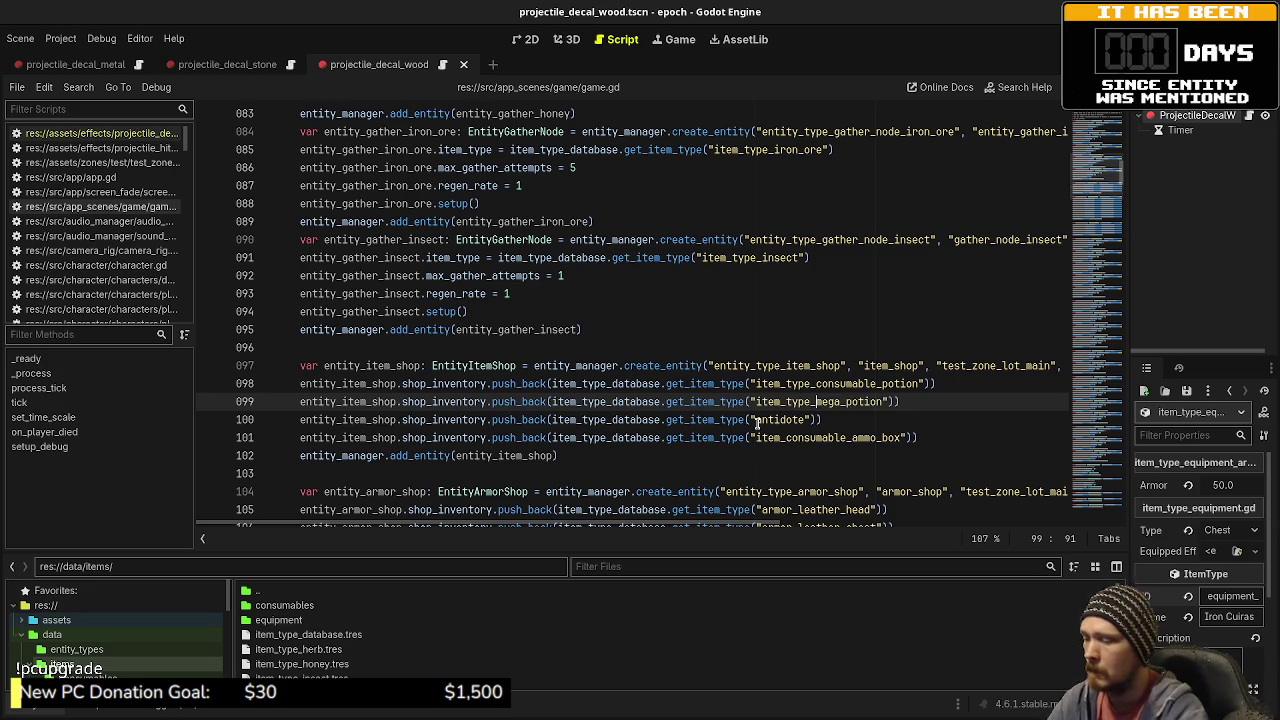
type("consumable_")
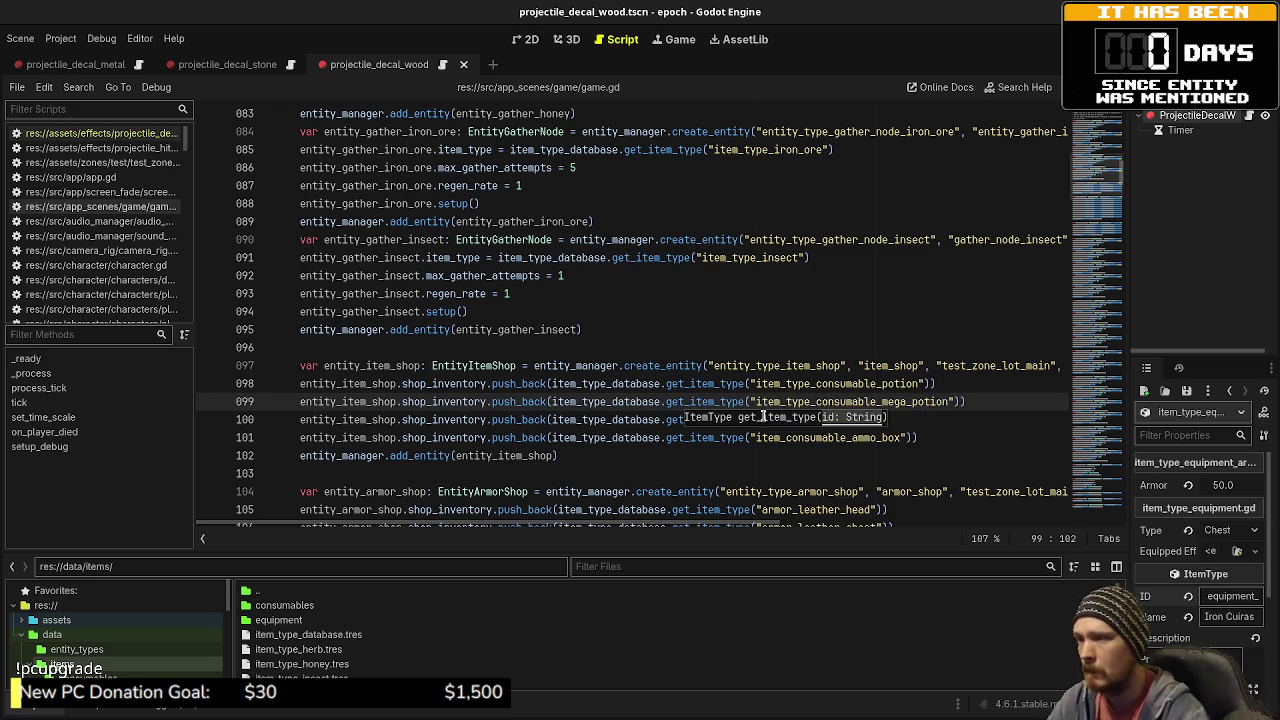
key("Up")
key("ctrl+Left")
key("ctrl+Left")
left_click(755, 420)
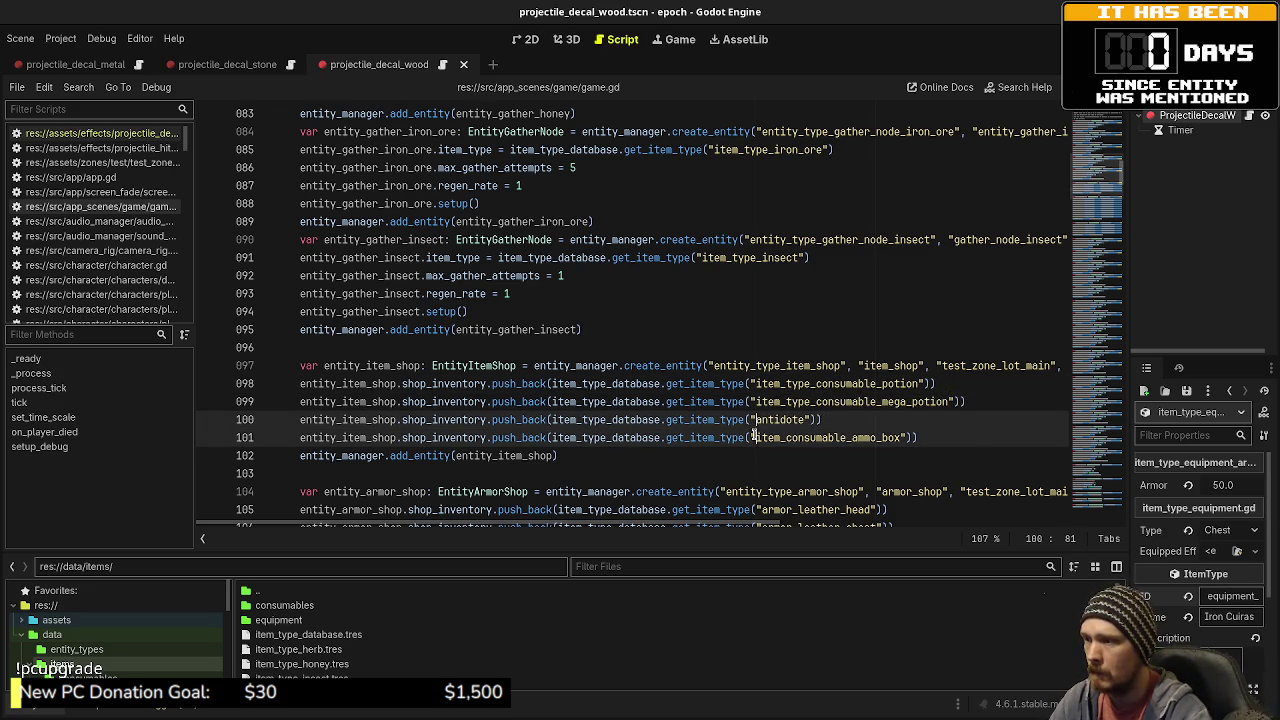
type("item_type_consumable_")
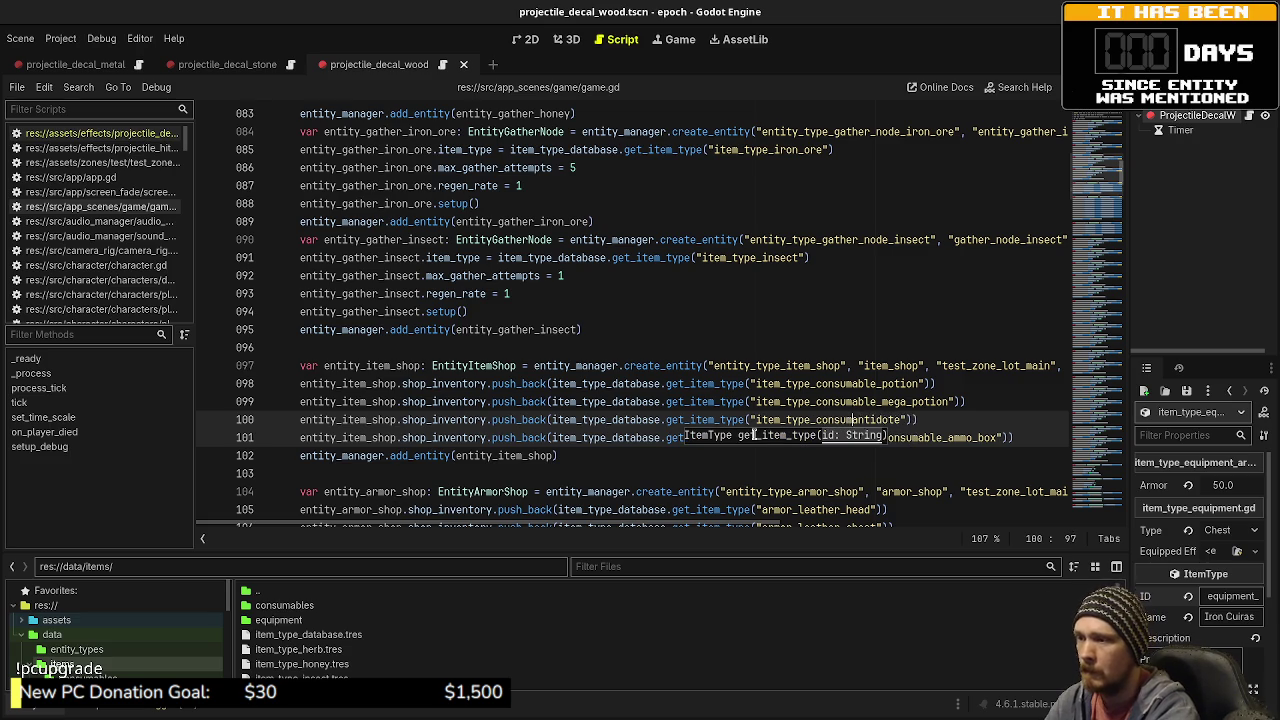
left_click(767, 365)
scroll(766, 370, "down", 2)
scroll(786, 390, "down", 1)
- Insert item_type_equipment_ before all ten armor ids on lines 105–114 using multiple carets
left_click(763, 347)
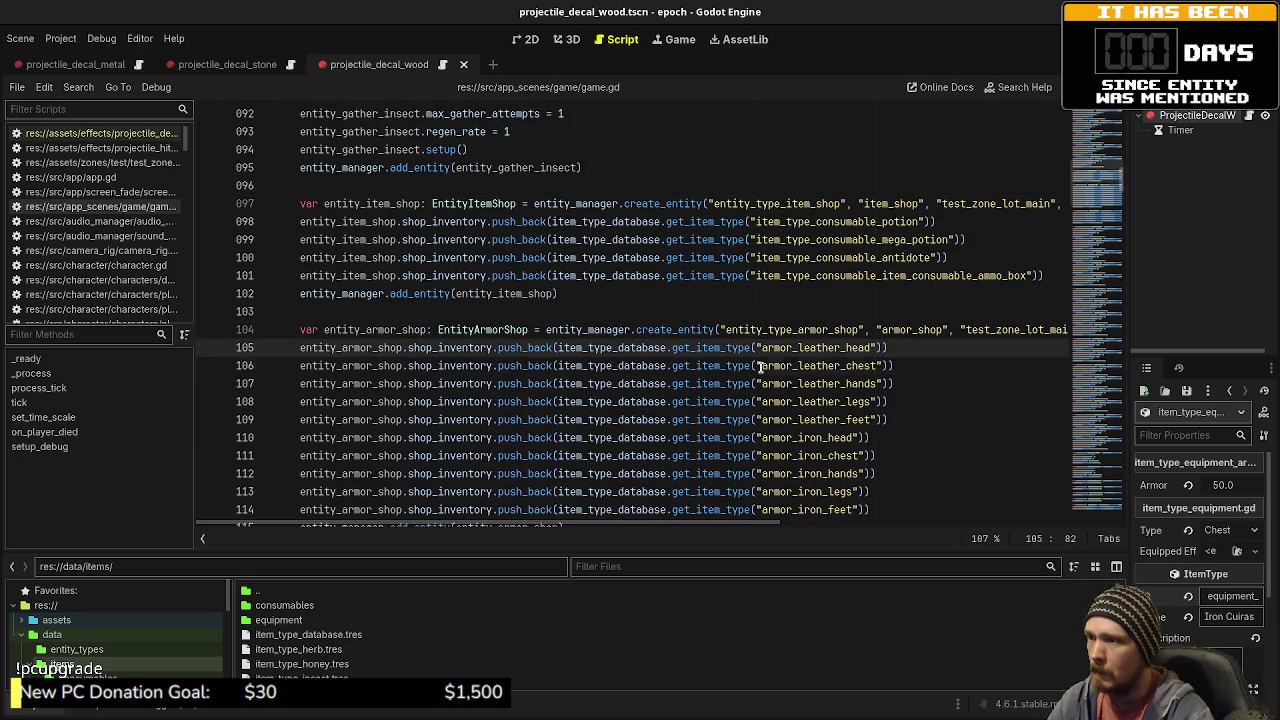
left_click(763, 365, "alt")
left_click(763, 383, "alt")
left_click(763, 401, "alt")
left_click(763, 419, "alt")
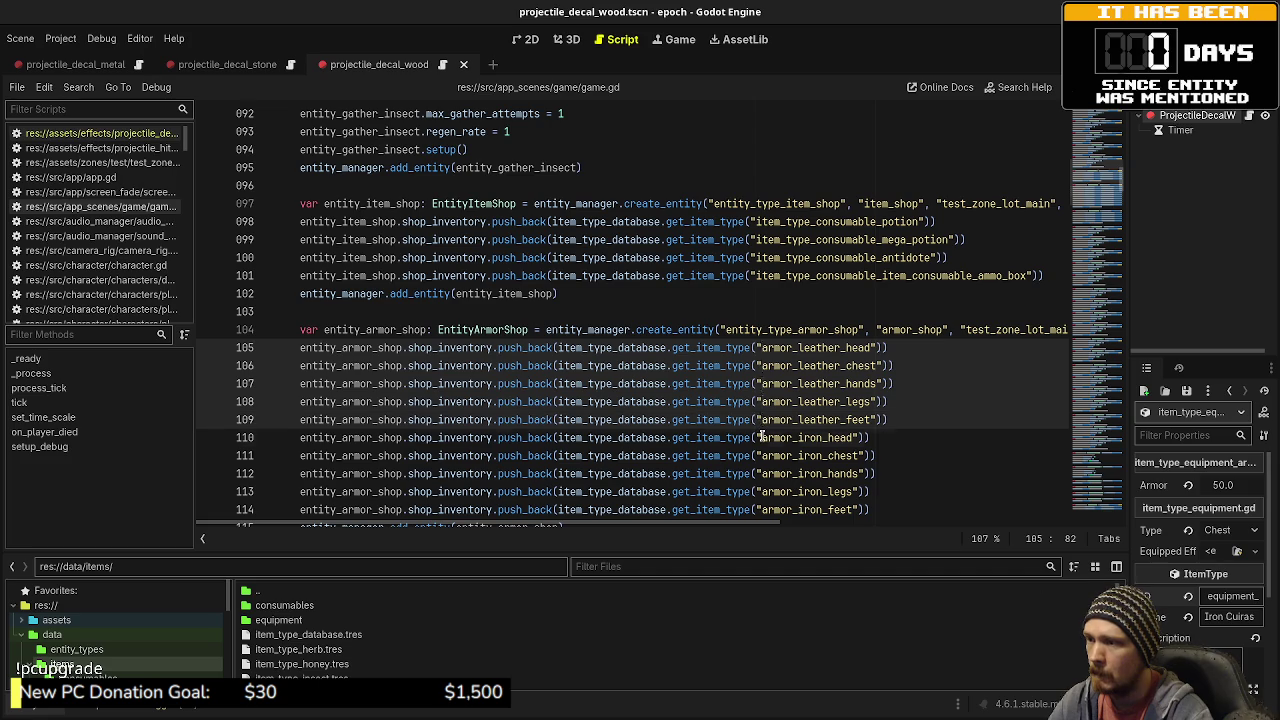
left_click(763, 437, "alt")
left_click(763, 455, "alt")
scroll(762, 465, "down", 2)
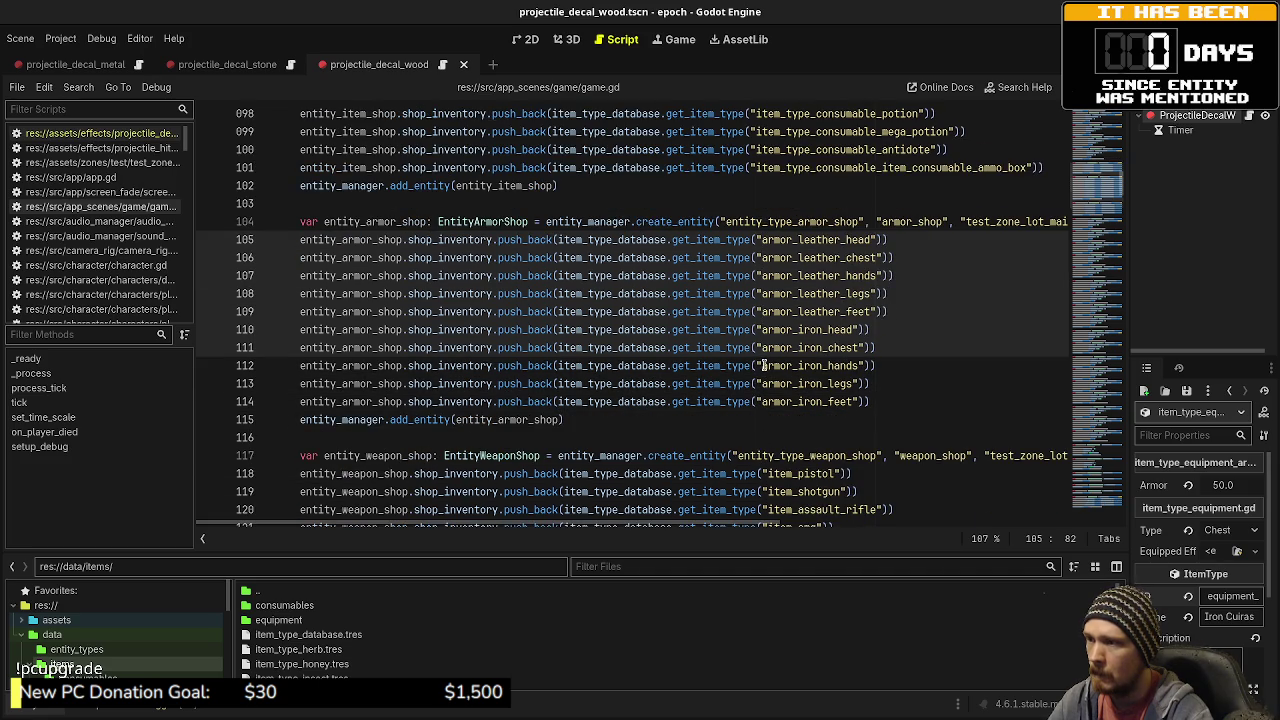
left_click(763, 365, "alt")
left_click(763, 383, "alt")
left_click(763, 401, "alt")
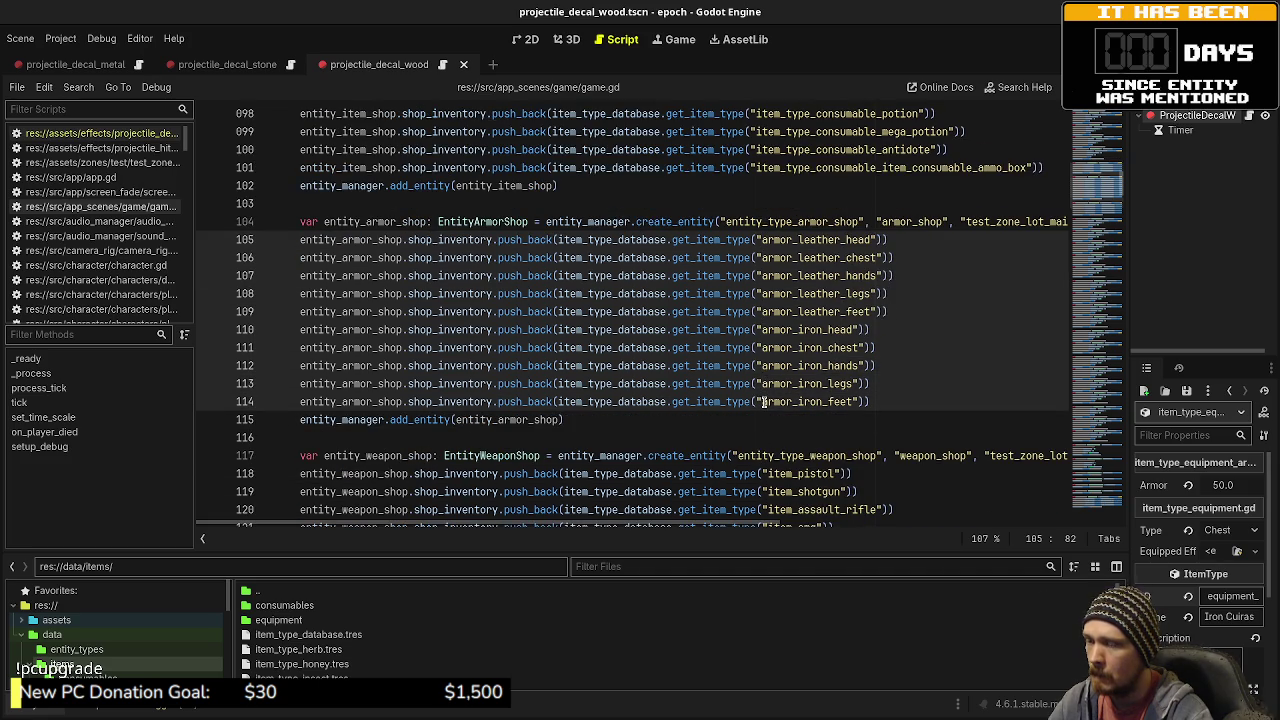
type("item_type")
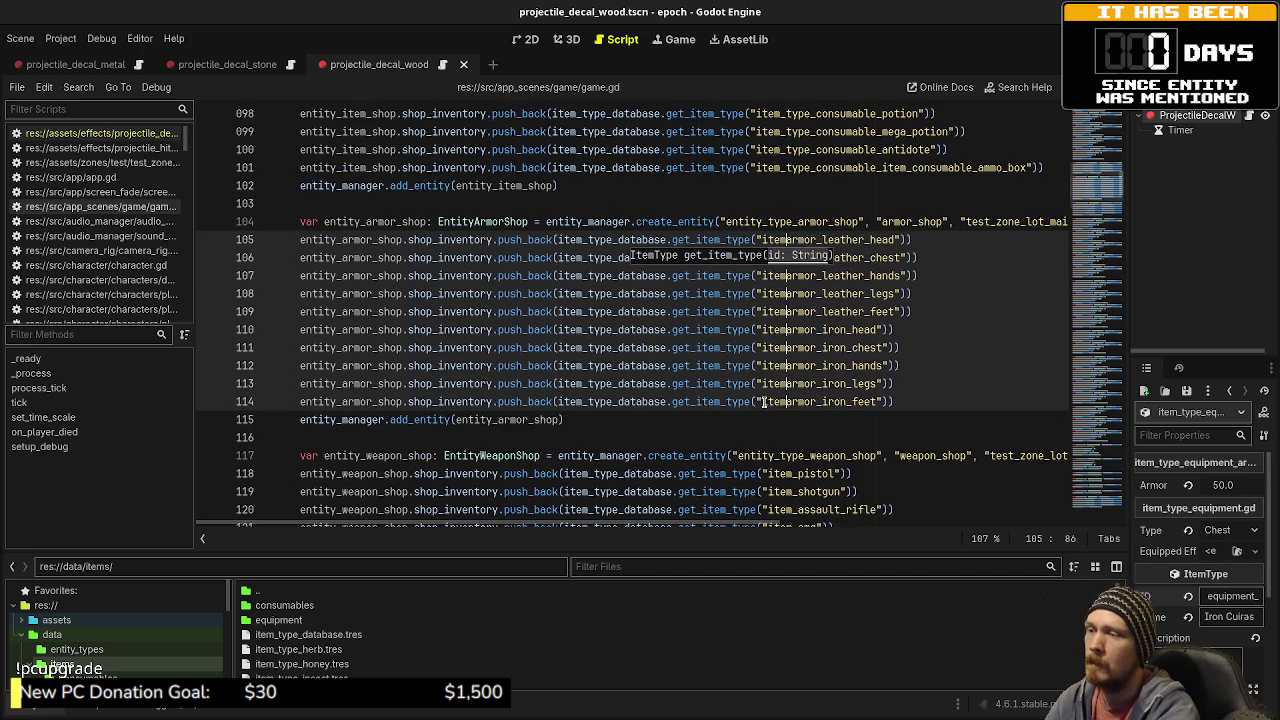
type("quipment_")
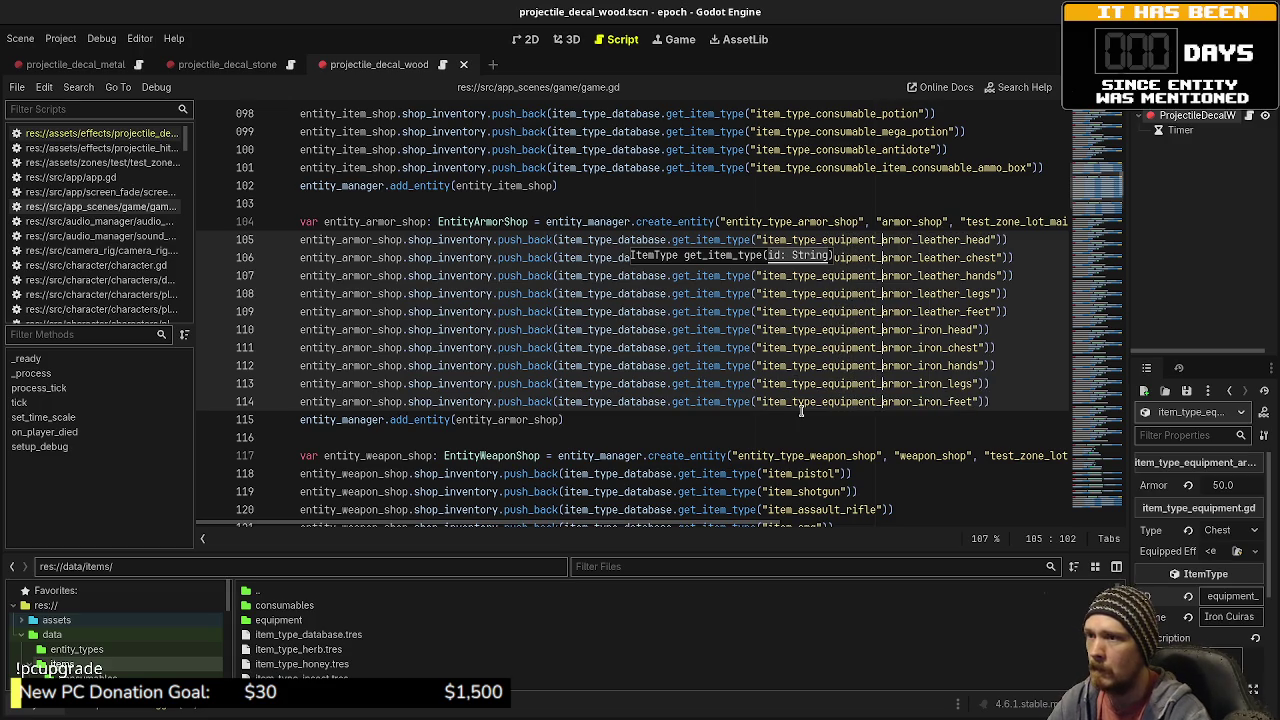
left_click(796, 433)
- Insert type_equipment_weapon_ after item_ in the pistol, shotgun, assault_rifle, smg and sniper_rifle ids
scroll(770, 340, "down", 3)
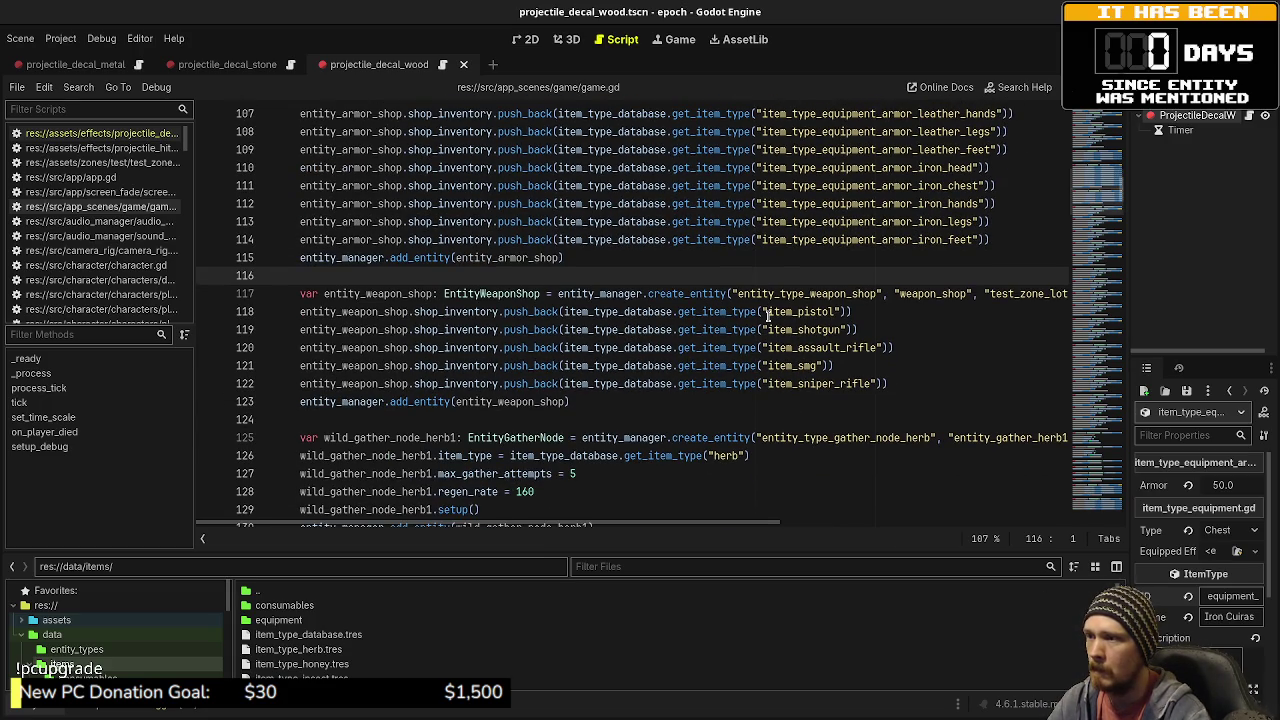
left_click(767, 313)
left_click(797, 329, "alt")
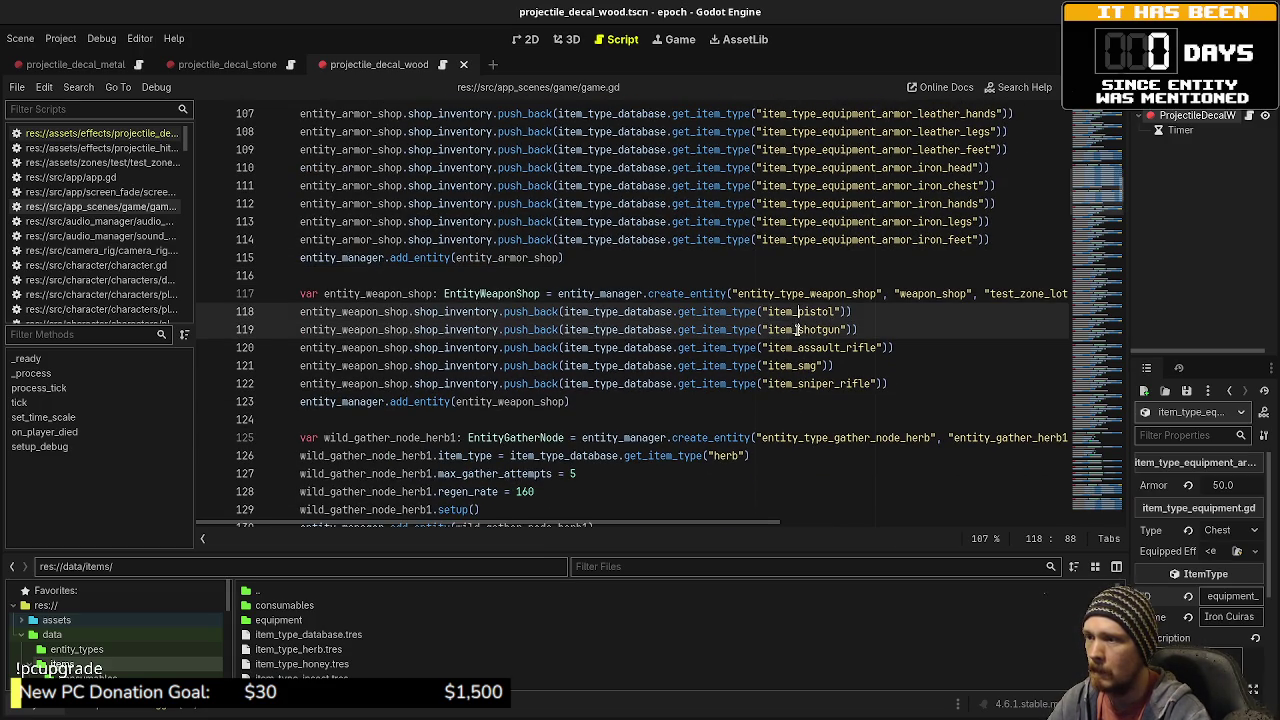
left_click(797, 347, "alt")
left_click(797, 365, "alt")
left_click(797, 383, "alt")
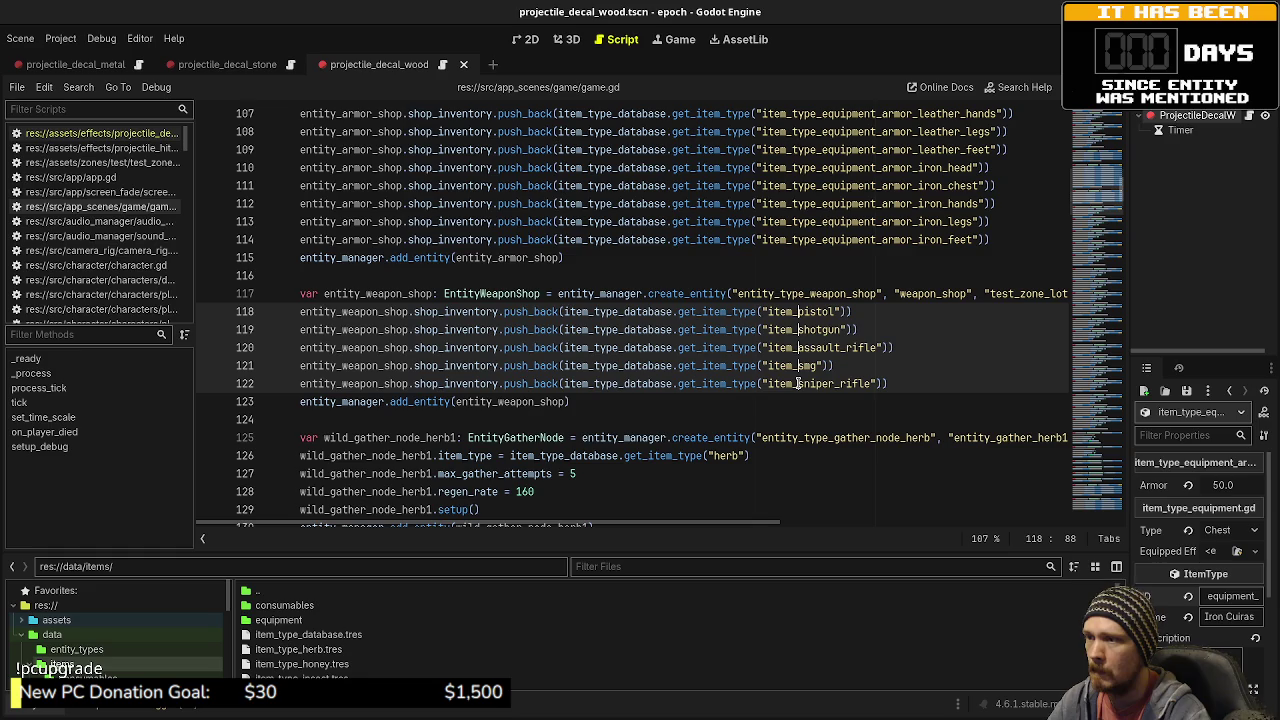
type("type_equ")
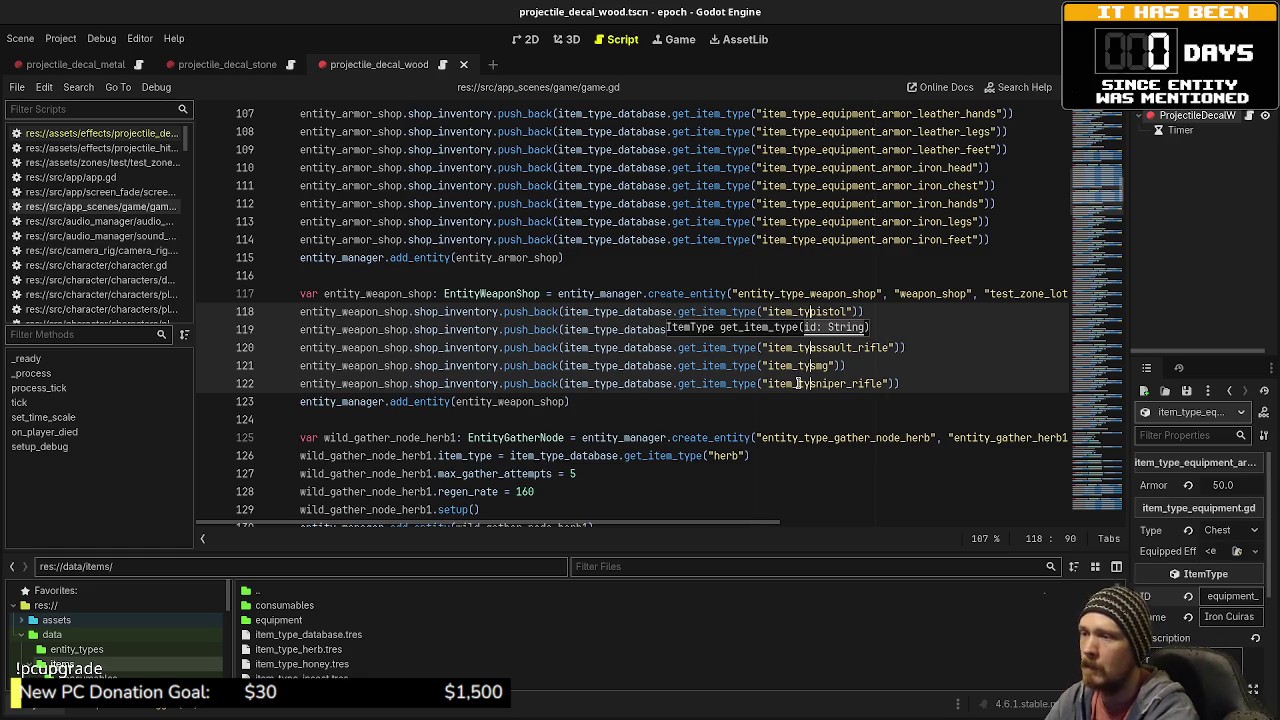
type("ipment_weapon_p")
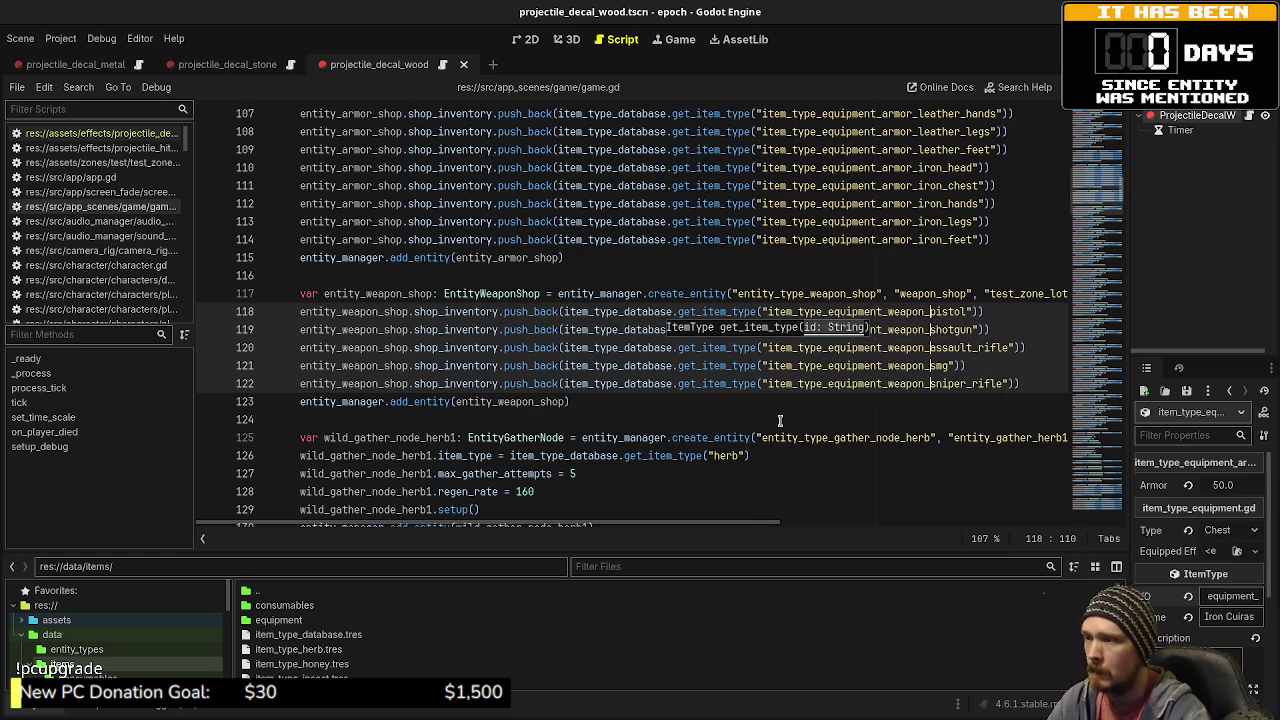
- Prefix the herb references on lines 126, 132, 138, 144 and 150 with item_type_
left_click(782, 415)
left_click(712, 456)
type("item_type_")
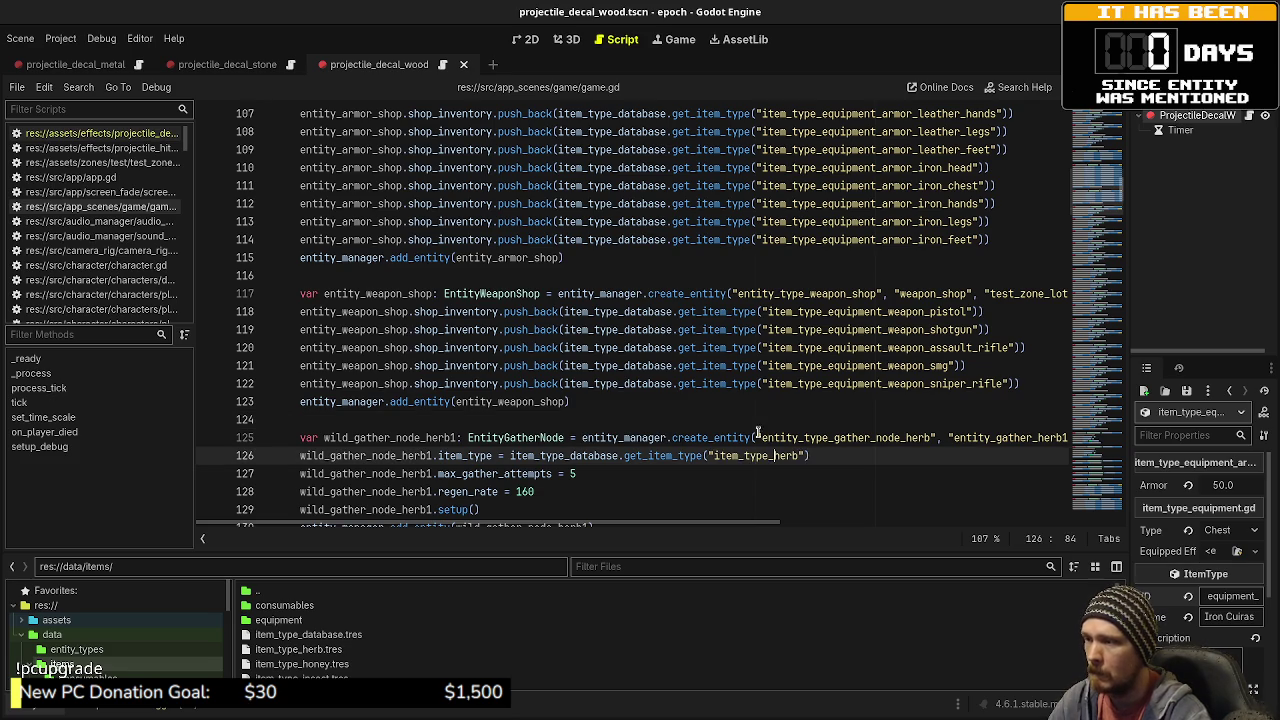
left_click(768, 420)
scroll(768, 425, "down", 3)
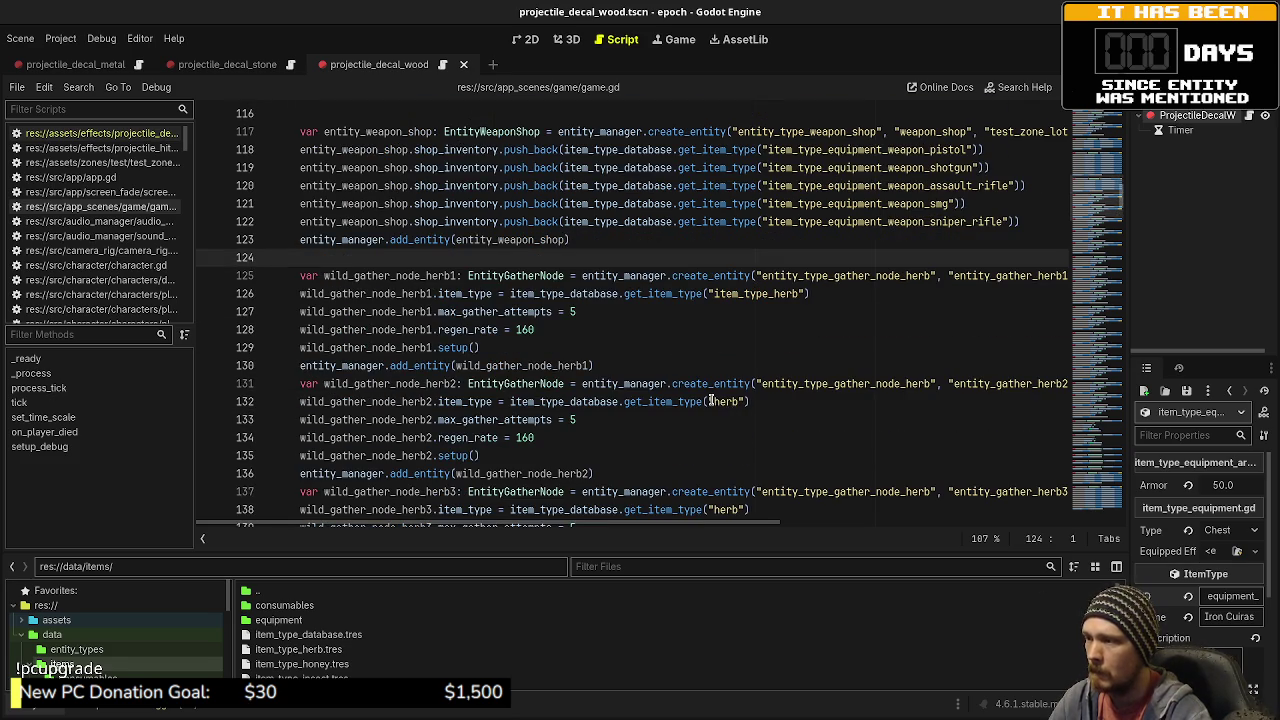
left_click(710, 401)
scroll(727, 419, "down", 2)
type("item_type_")
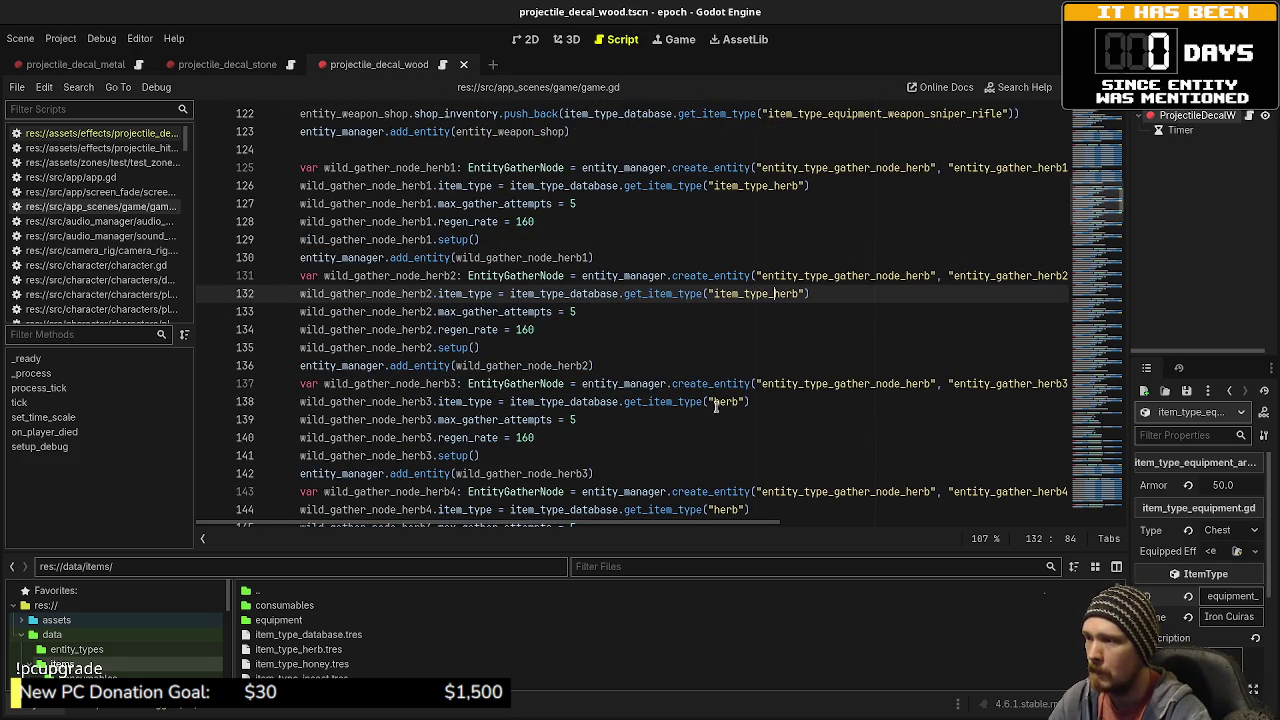
left_click(714, 402)
type("item_type_")
scroll(714, 402, "down", 2)
left_click(714, 402)
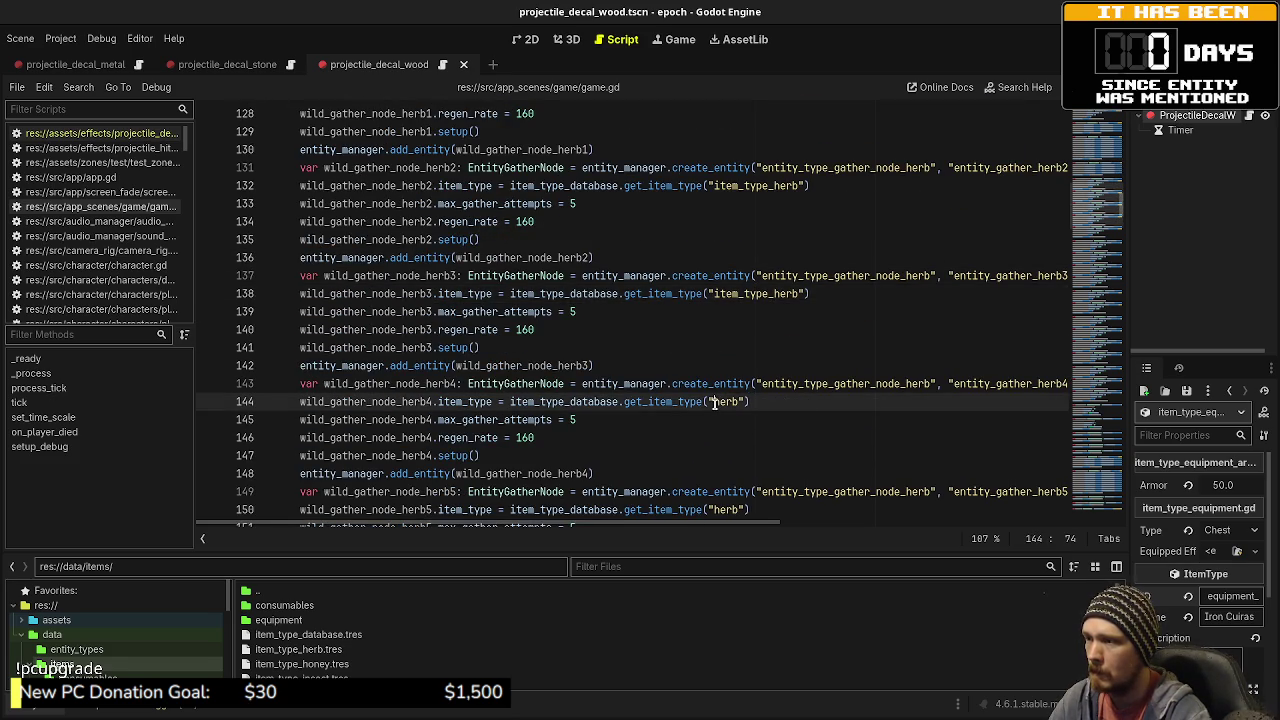
type("item_type_")
scroll(714, 402, "down", 2)
left_click(714, 402)
type("item_type_")
scroll(720, 405, "down", 2)
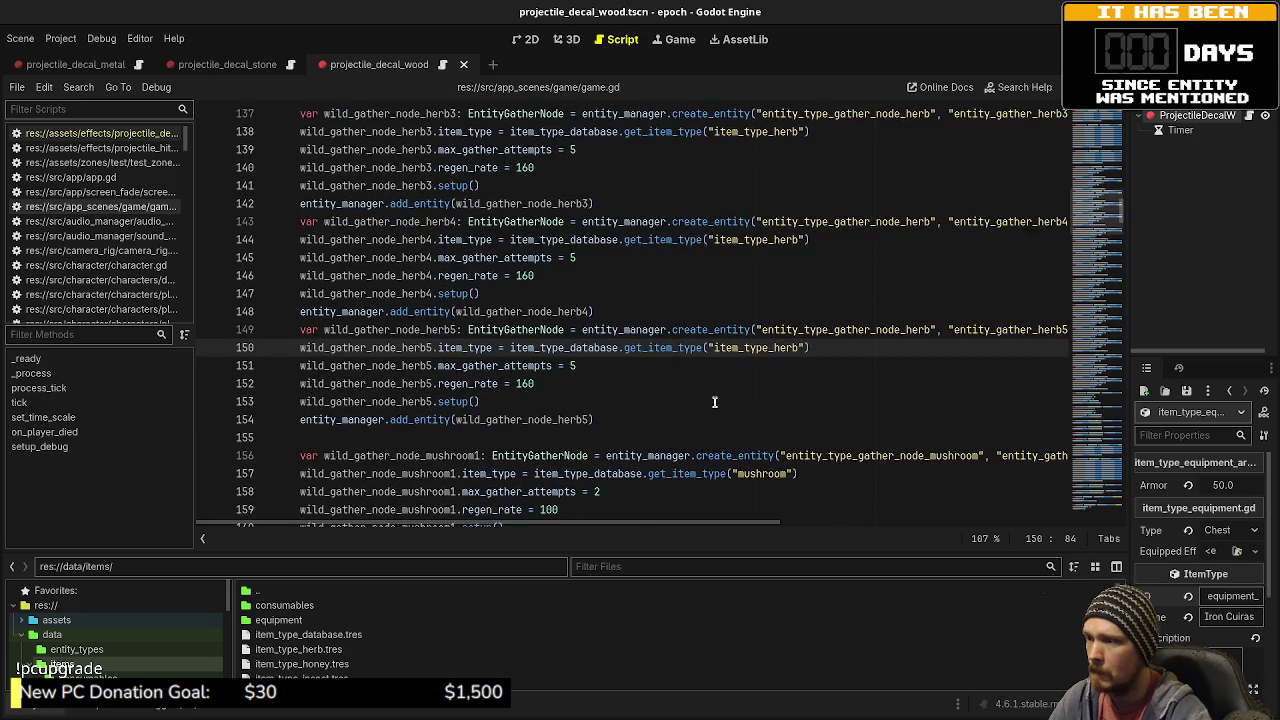
- Prefix the mushroom references on lines 157, 163, 169 and 175 with item_type_
left_click(737, 419)
type("item_type_")
scroll(737, 419, "down", 2)
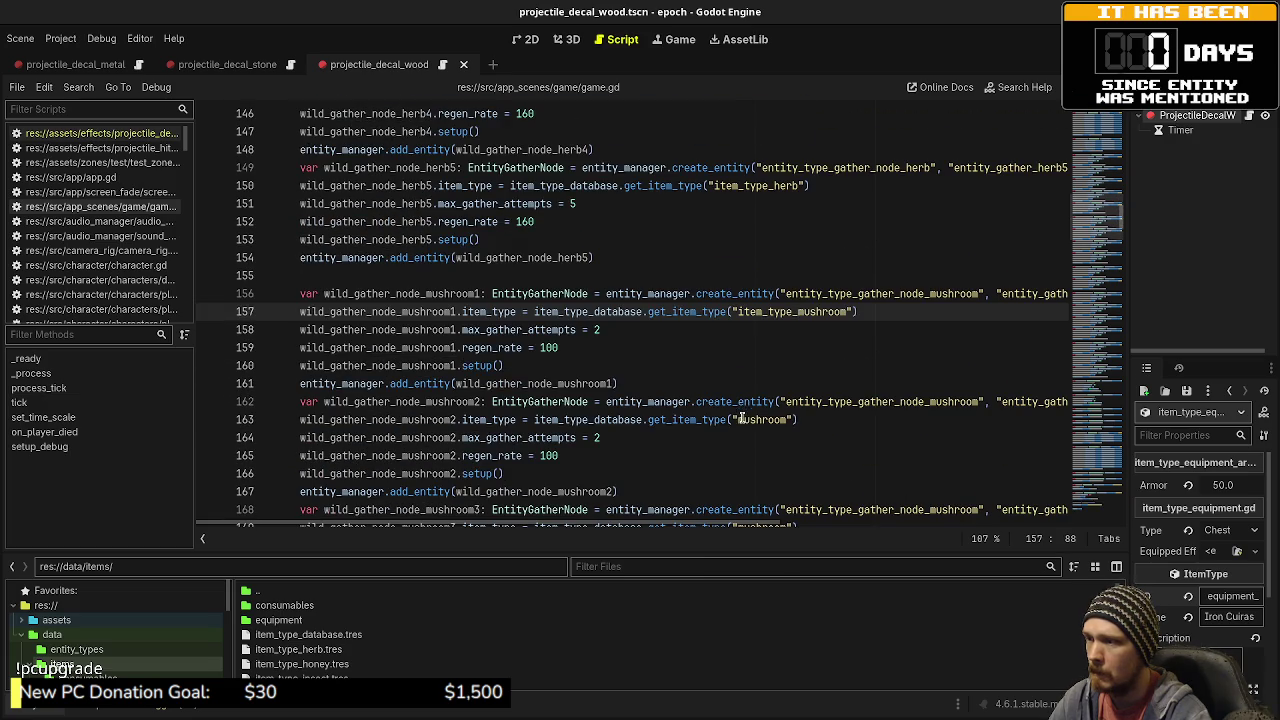
left_click(738, 419)
type("item_type_")
scroll(745, 386, "down", 3)
left_click(737, 366)
type("item_type_")
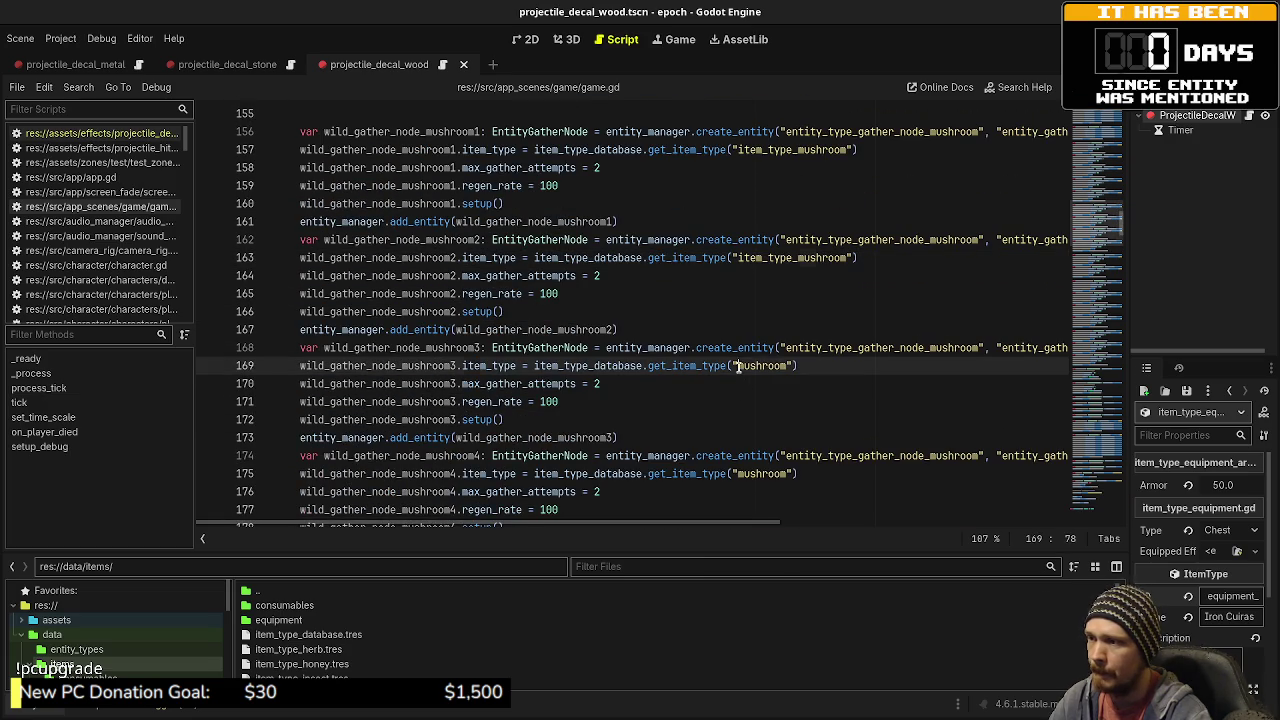
left_click(737, 474)
type("item_type_")
scroll(735, 462, "down", 2)
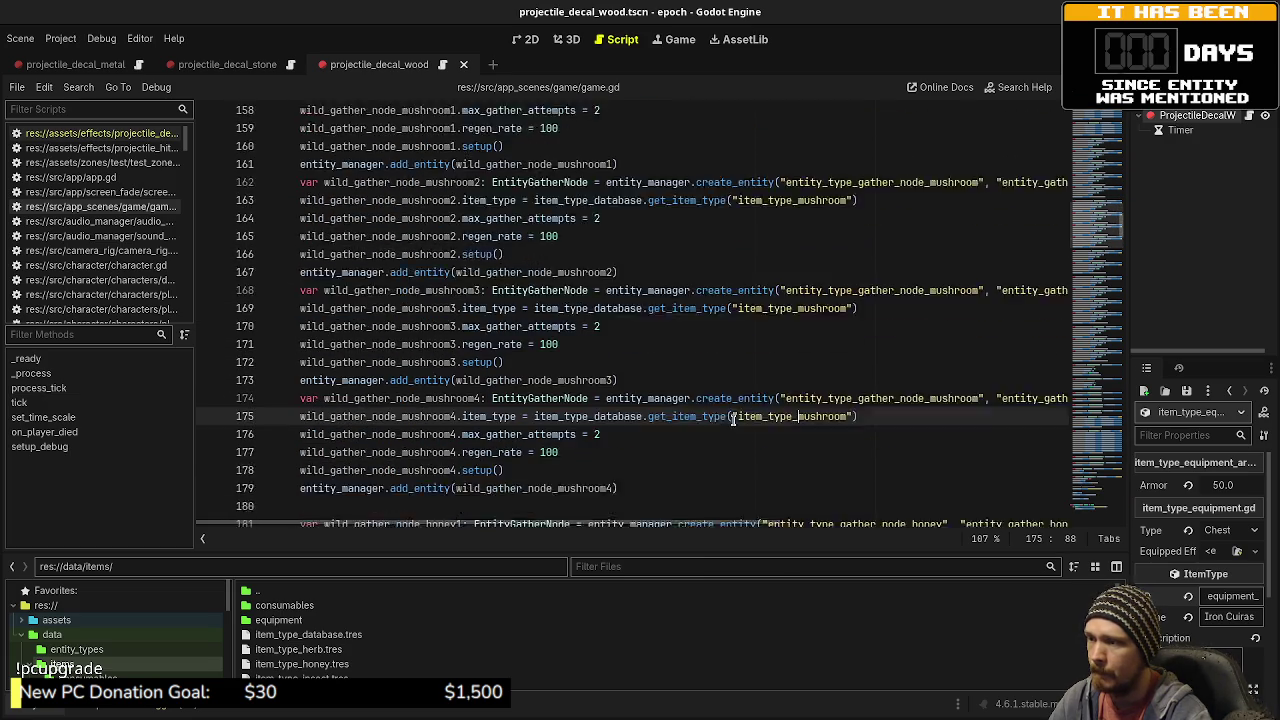
- Prefix the honey references on lines 182 and 188 with item_type_
left_click(719, 491)
type("item_type_")
scroll(724, 475, "down", 2)
left_click(719, 491)
type("item_type_")
scroll(728, 440, "down", 3)
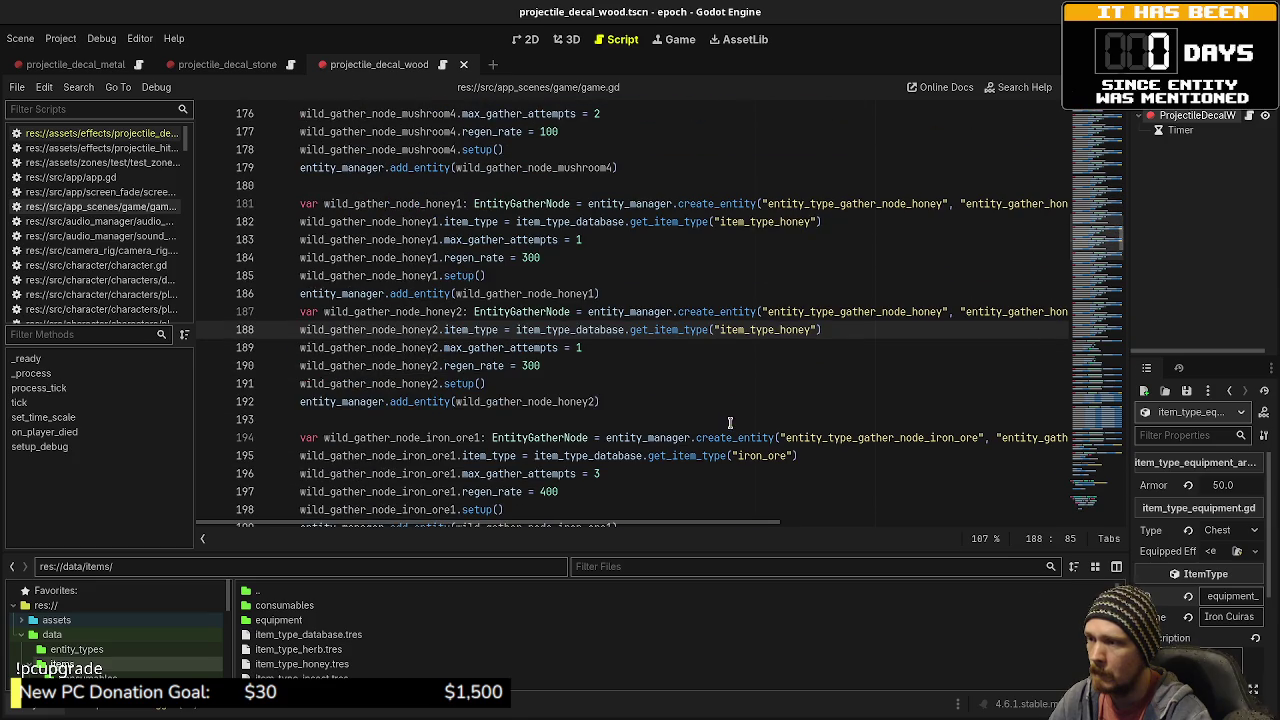
- Prefix the iron_ore references on lines 195, 201, 207 and 213 with item_type_
left_click(737, 455)
type("item_type_")
scroll(723, 412, "down", 2)
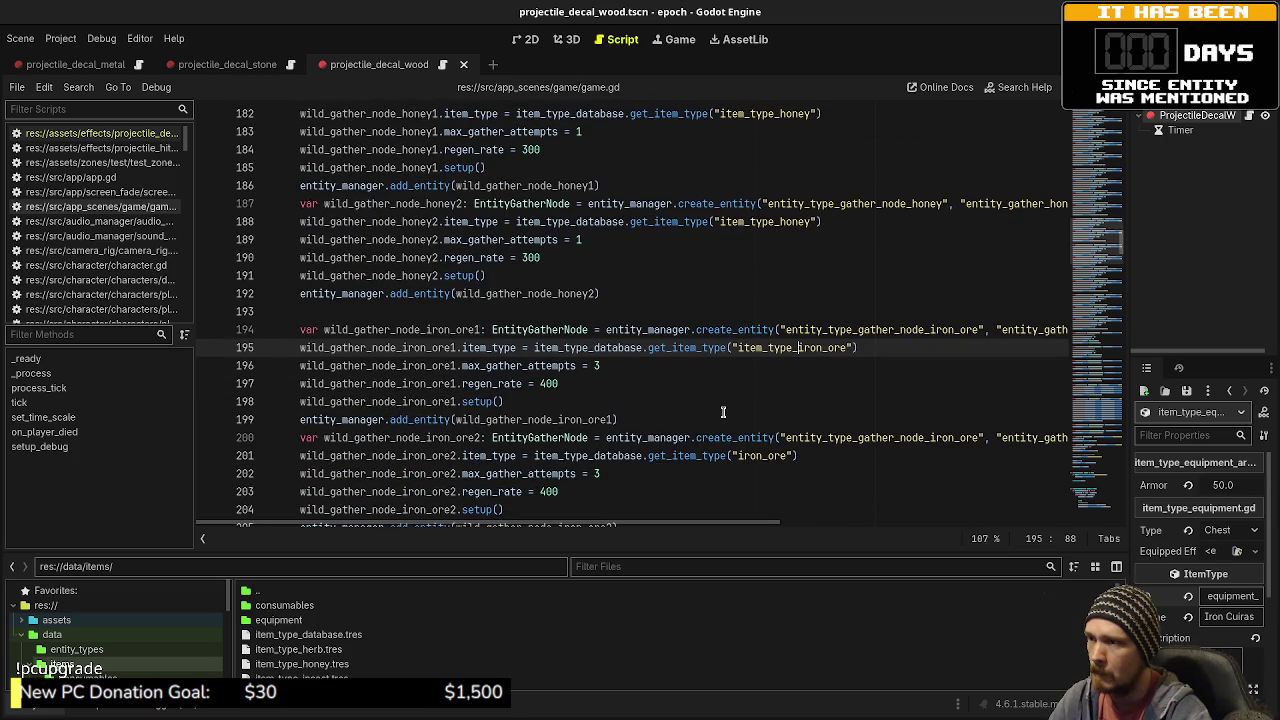
left_click(737, 455)
type("item_type_")
scroll(733, 424, "down", 2)
left_click(737, 455)
type("item_type_")
scroll(737, 410, "down", 3)
left_click(737, 403)
type("item_type_")
scroll(735, 400, "down", 3)
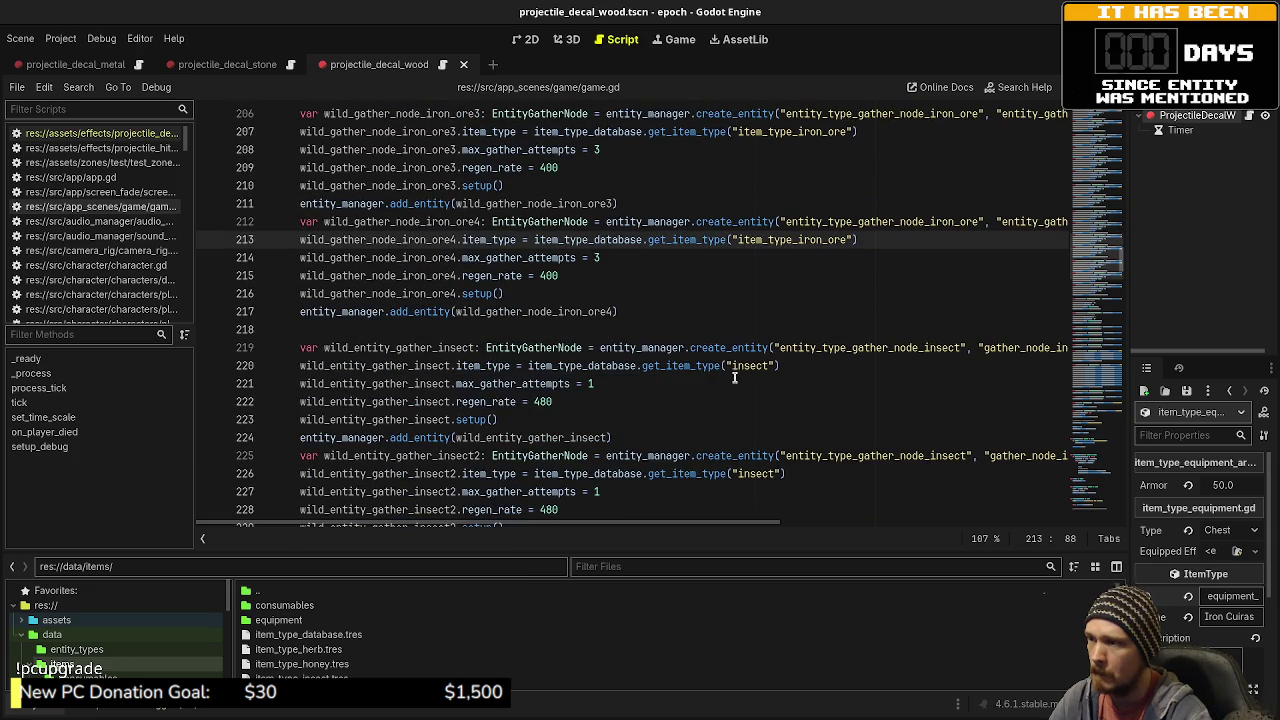
- Prefix the insect references on lines 220, 226 and 232 with item_type_
left_click(733, 366)
type("item_type_")
scroll(733, 366, "down", 2)
left_click(736, 366)
type("item_type_")
left_click(737, 473)
type("item_type_")
scroll(745, 470, "down", 3)
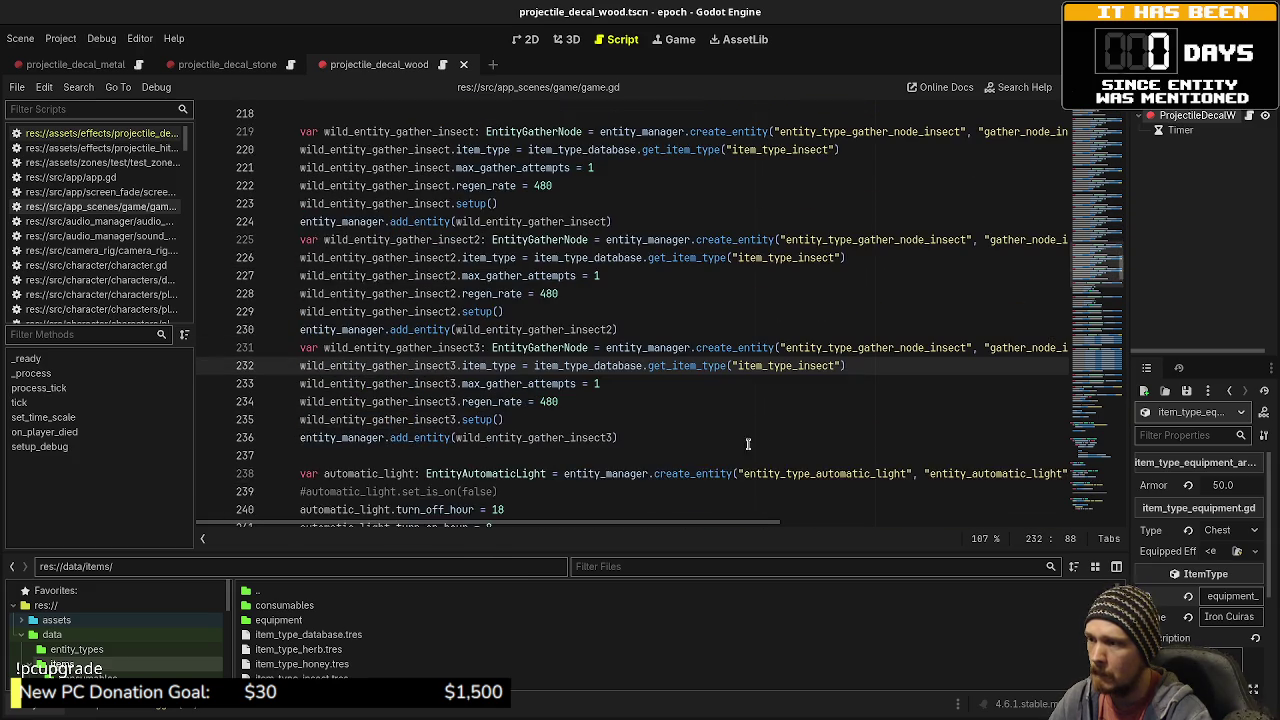
scroll(748, 465, "down", 5)
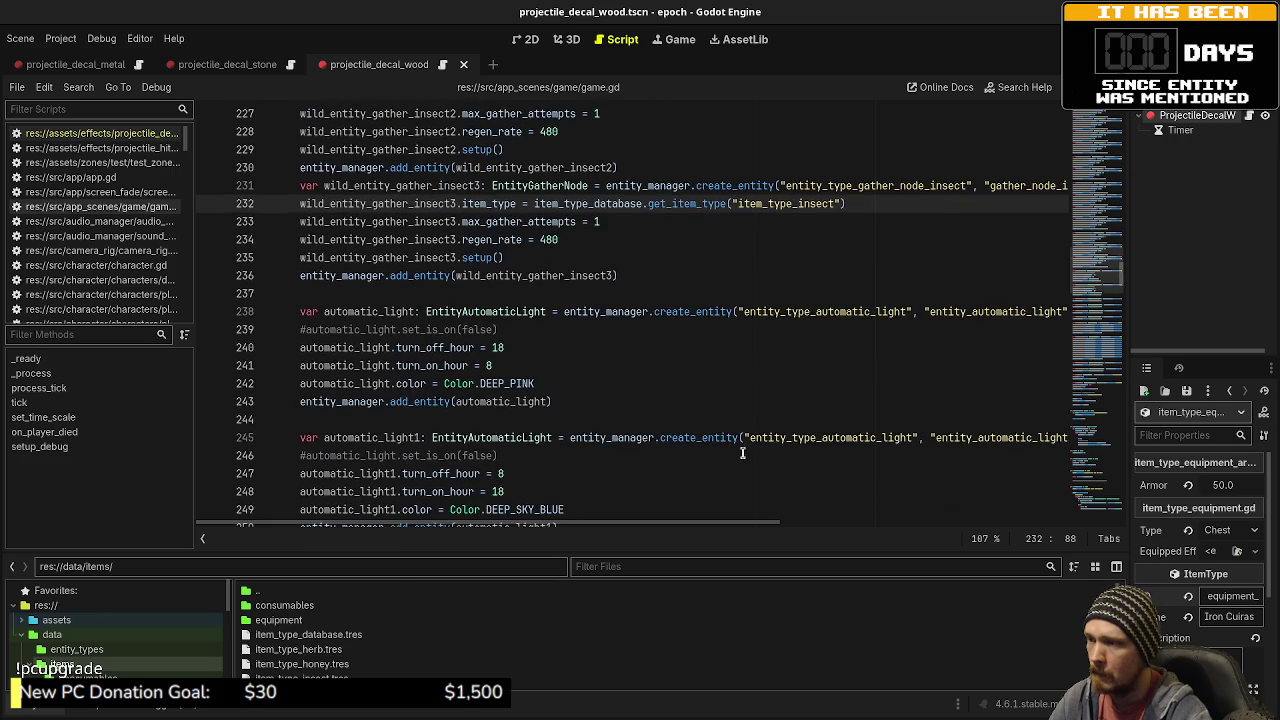
scroll(742, 452, "down", 2)
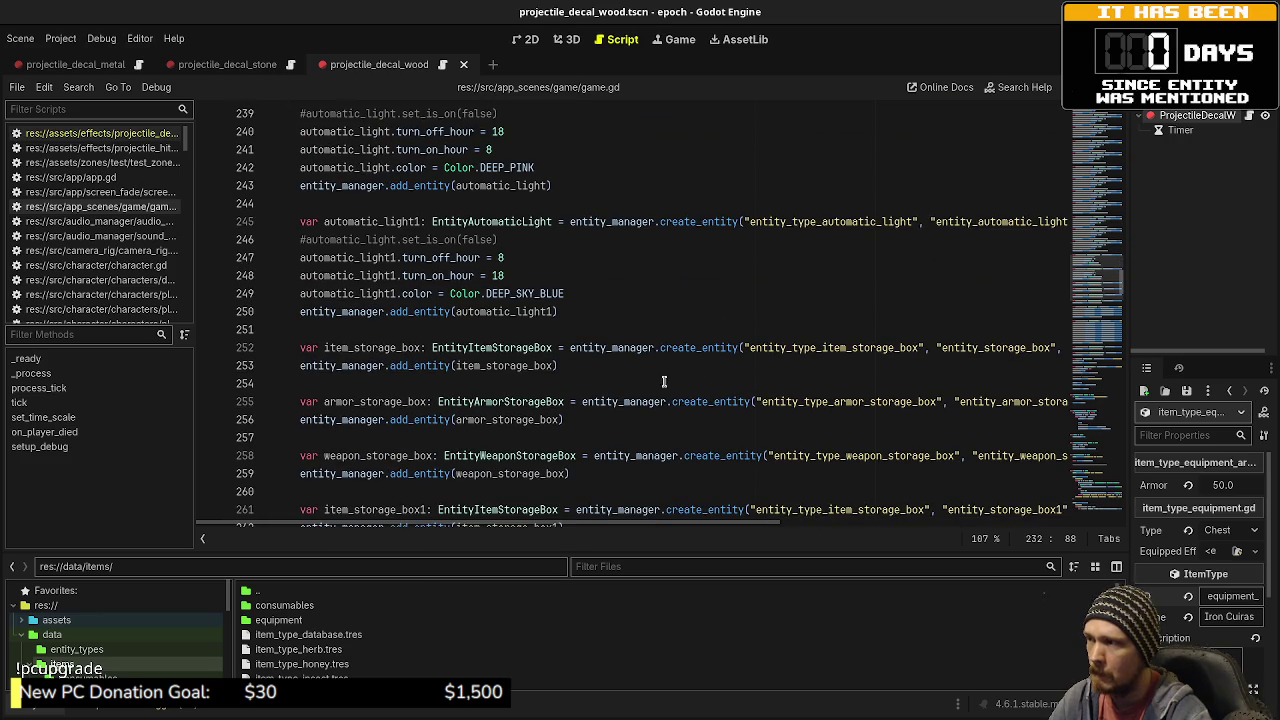
scroll(670, 400, "down", 4)
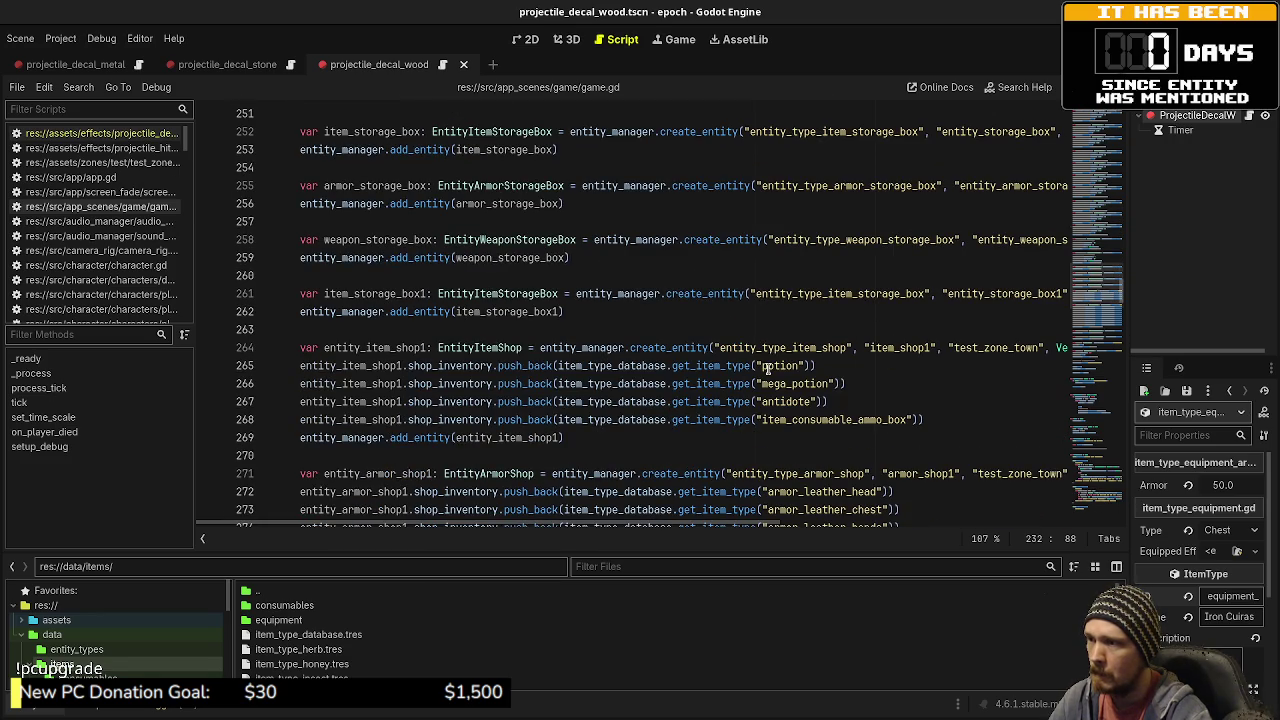
- Prefix the item shop's potion and mega_potion entries with item_type_consumable_
left_click(763, 366)
type("item_type_")
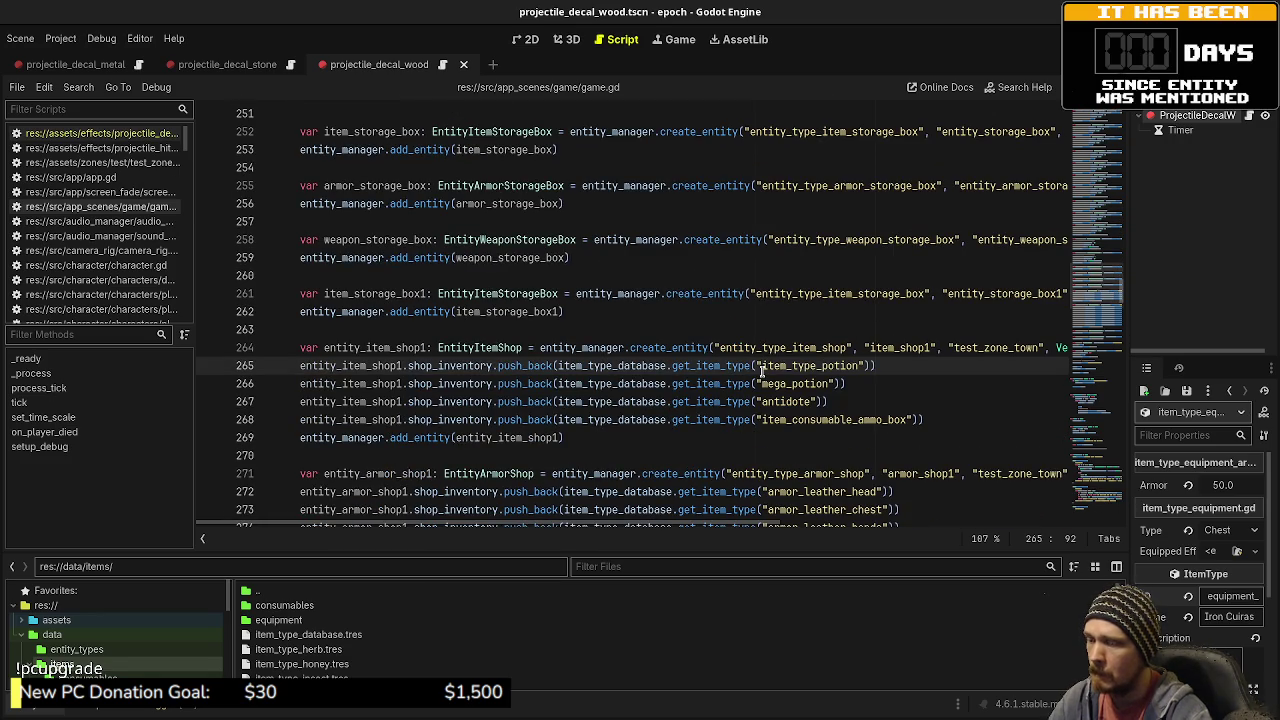
type("consumable_")
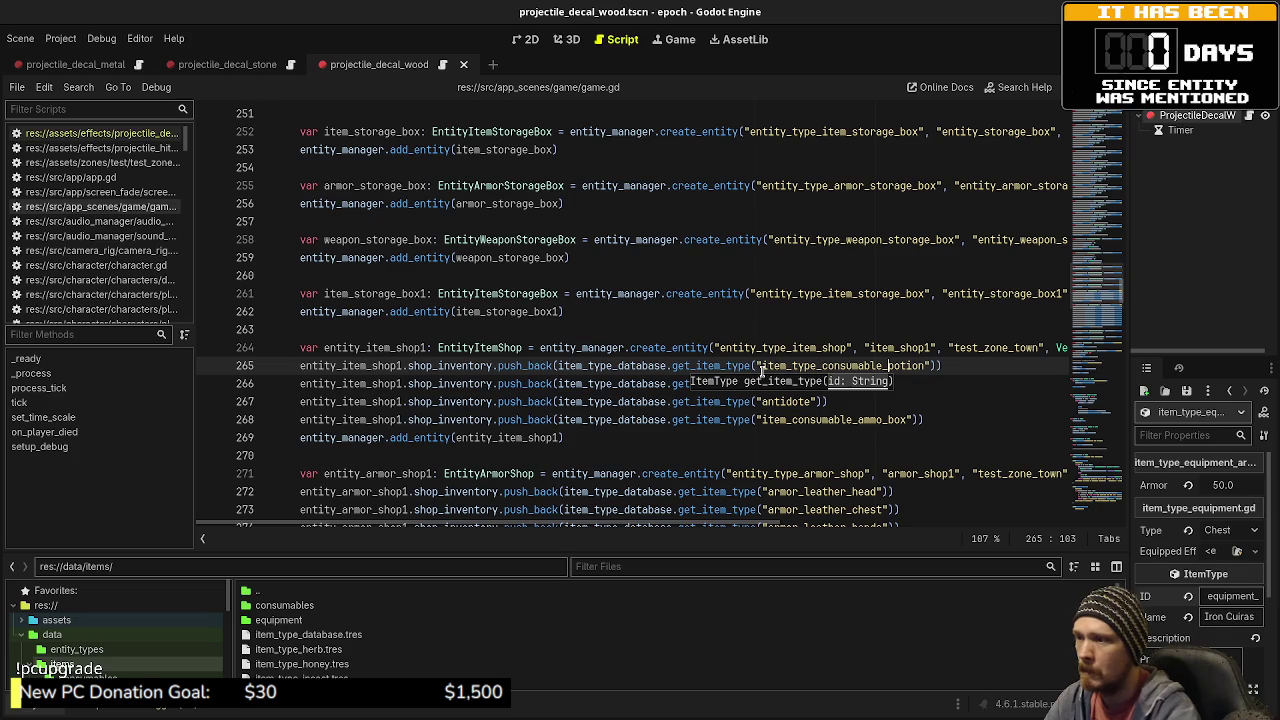
left_click(762, 383)
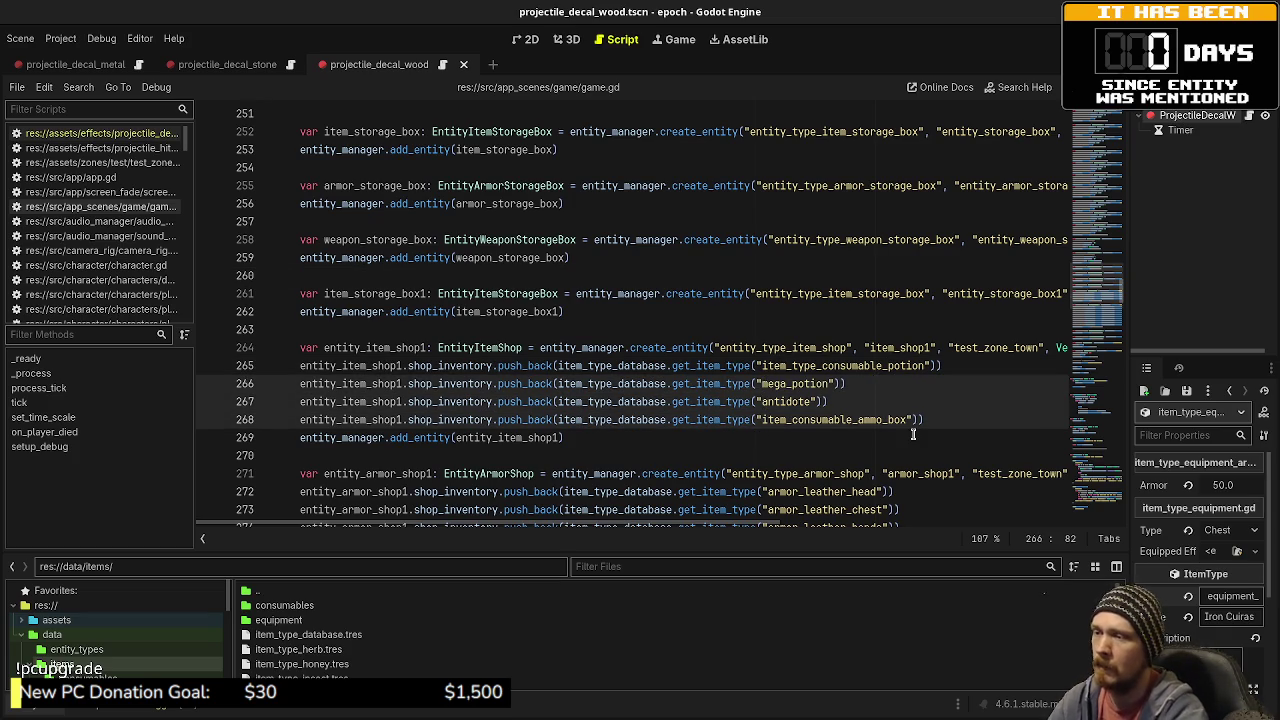
type("item_type_cons")
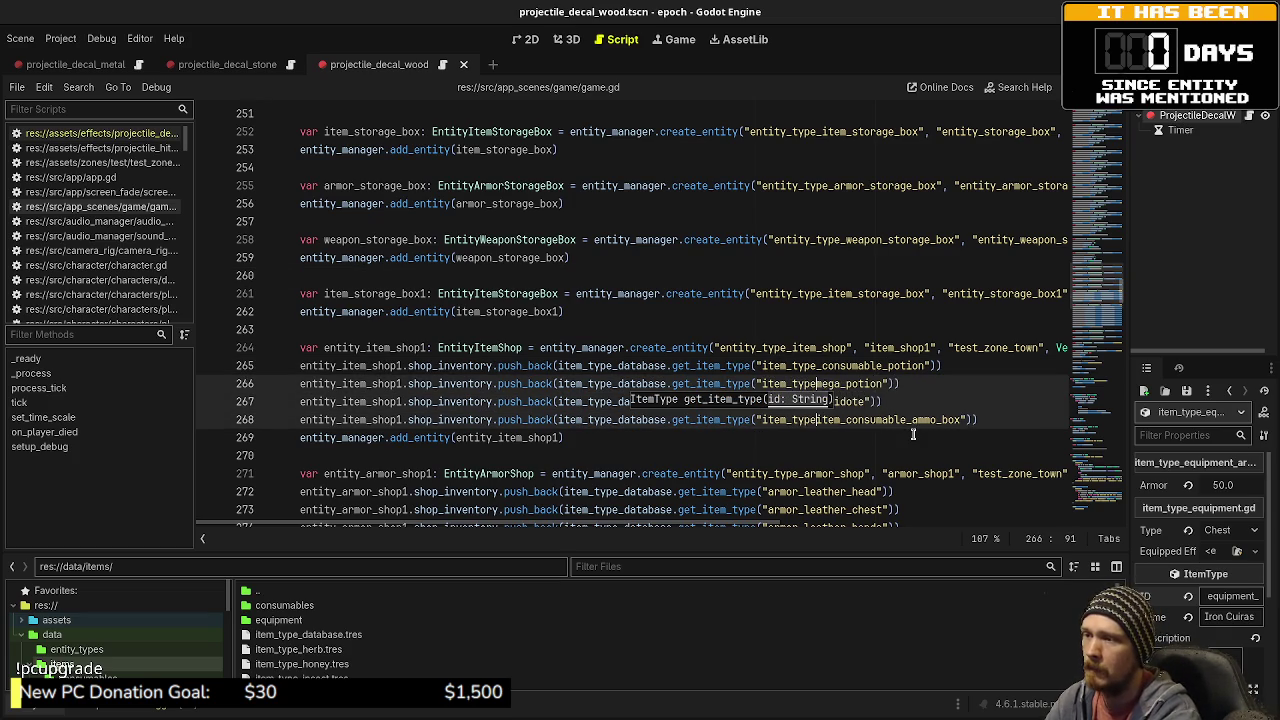
type("umable_")
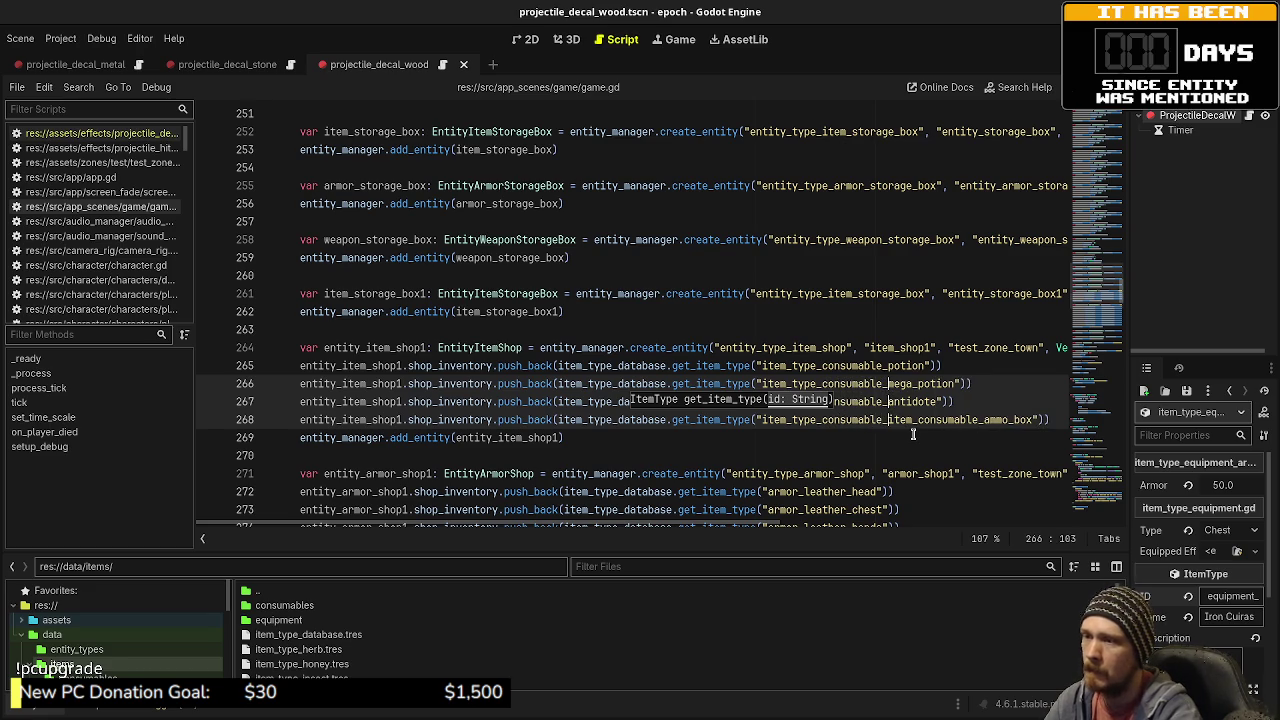
- Remove the duplicated consumable text from the ammo box entry and save game.gd
left_click(918, 421)
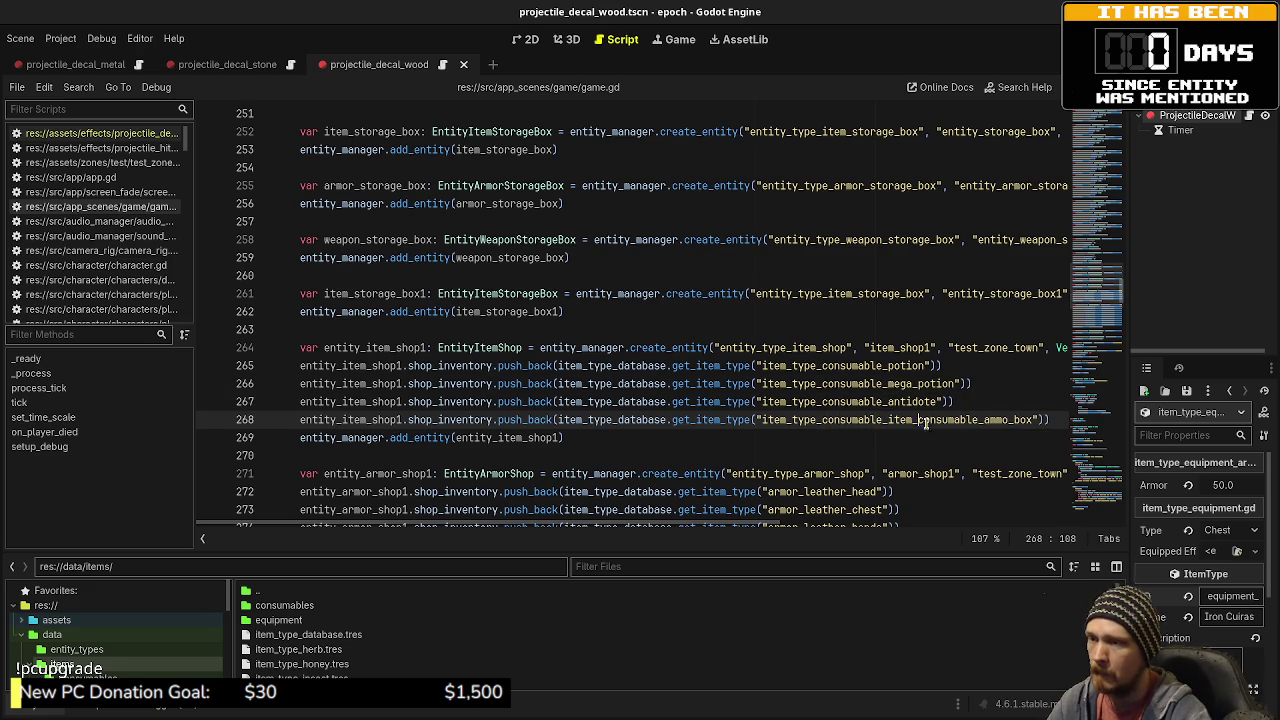
left_click_drag(918, 421, 973, 421)
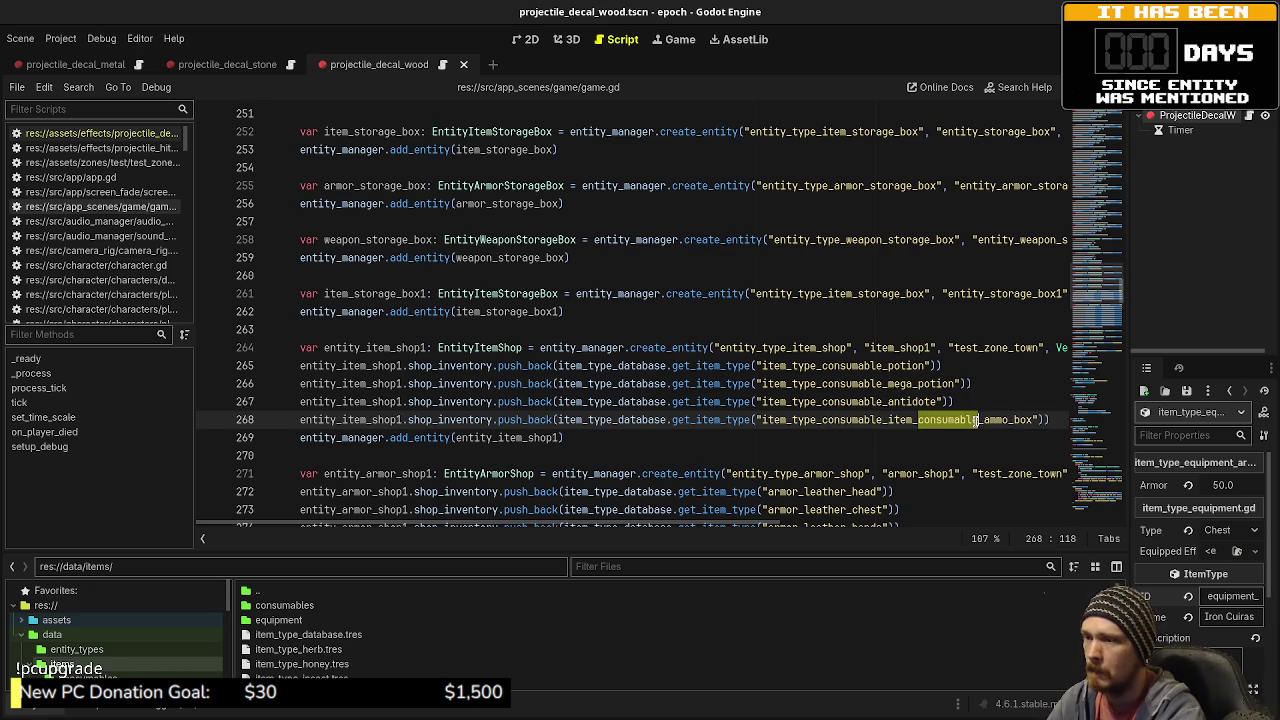
key("BackSpace")
key("BackSpace")
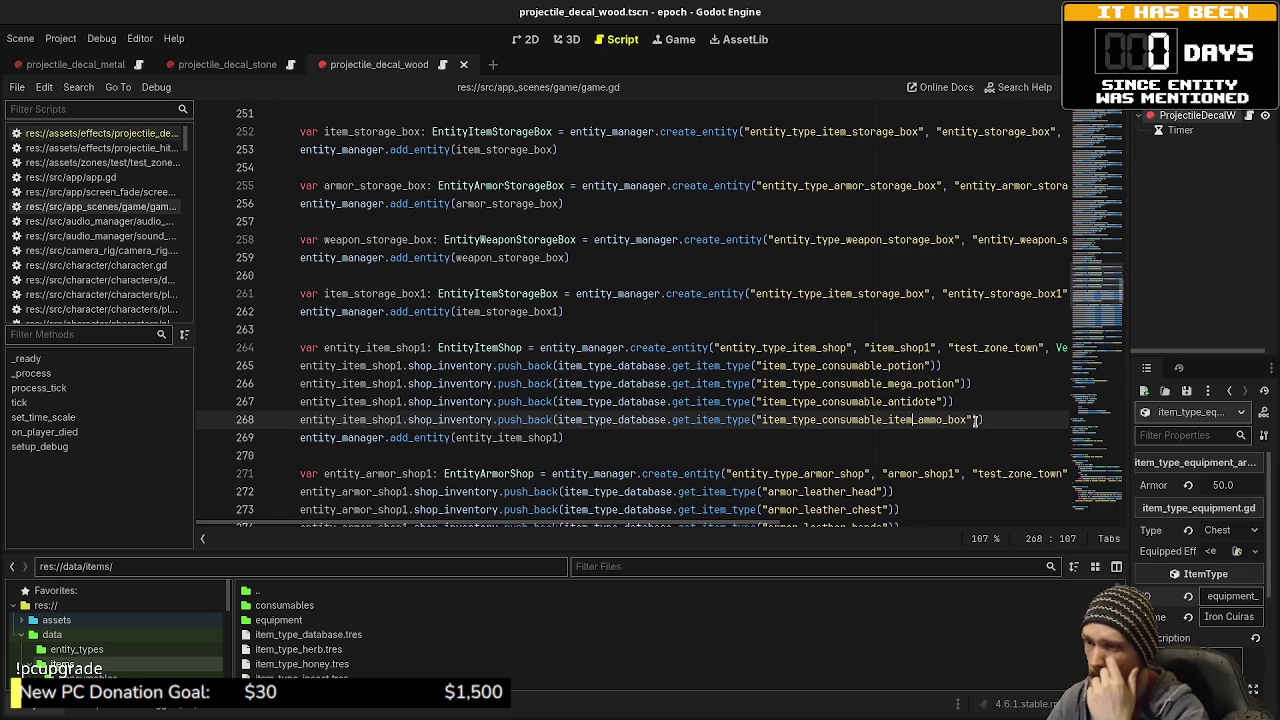
key("BackSpace")
key("BackSpace")
key("BackSpace")
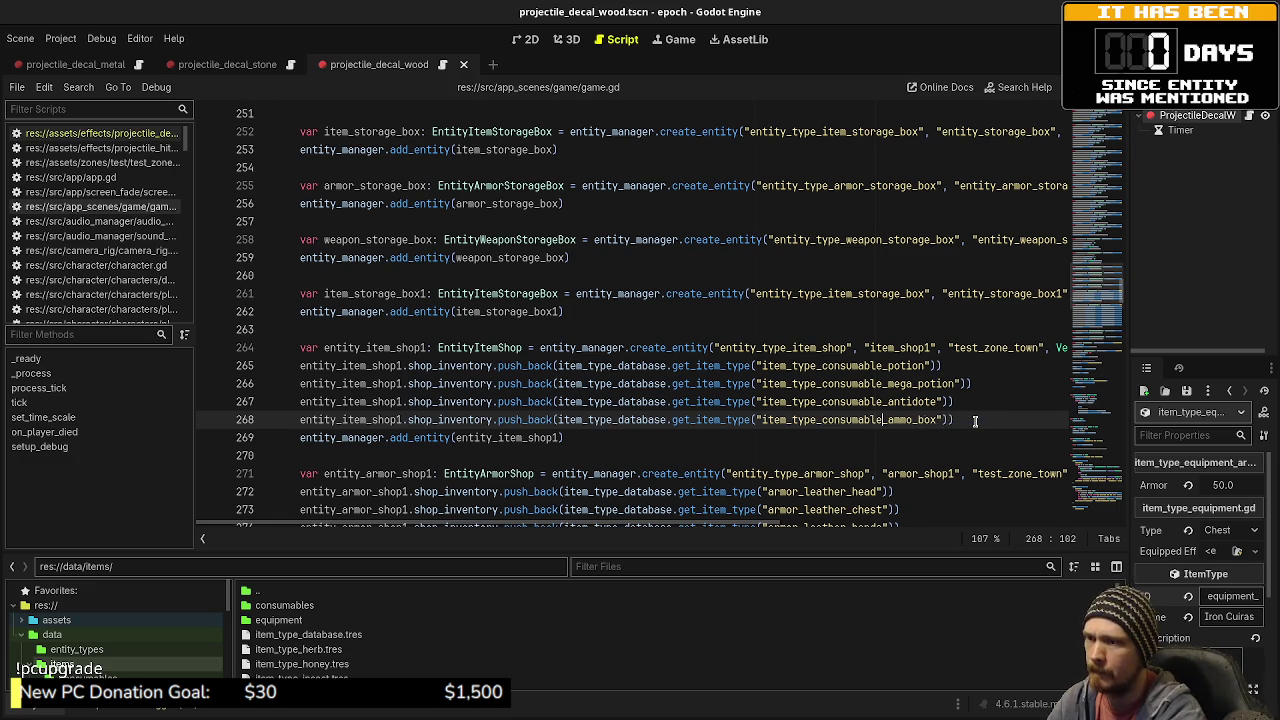
key("ctrl+s")
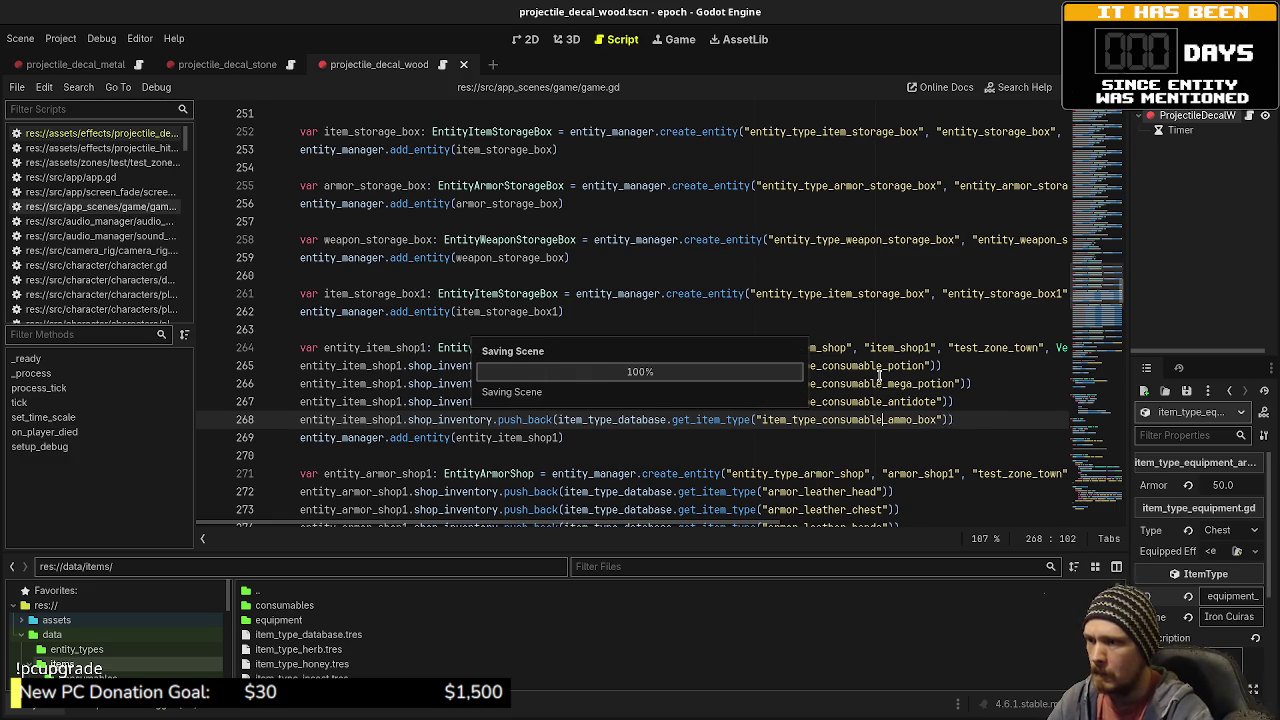
left_click_drag(955, 420, 690, 420)
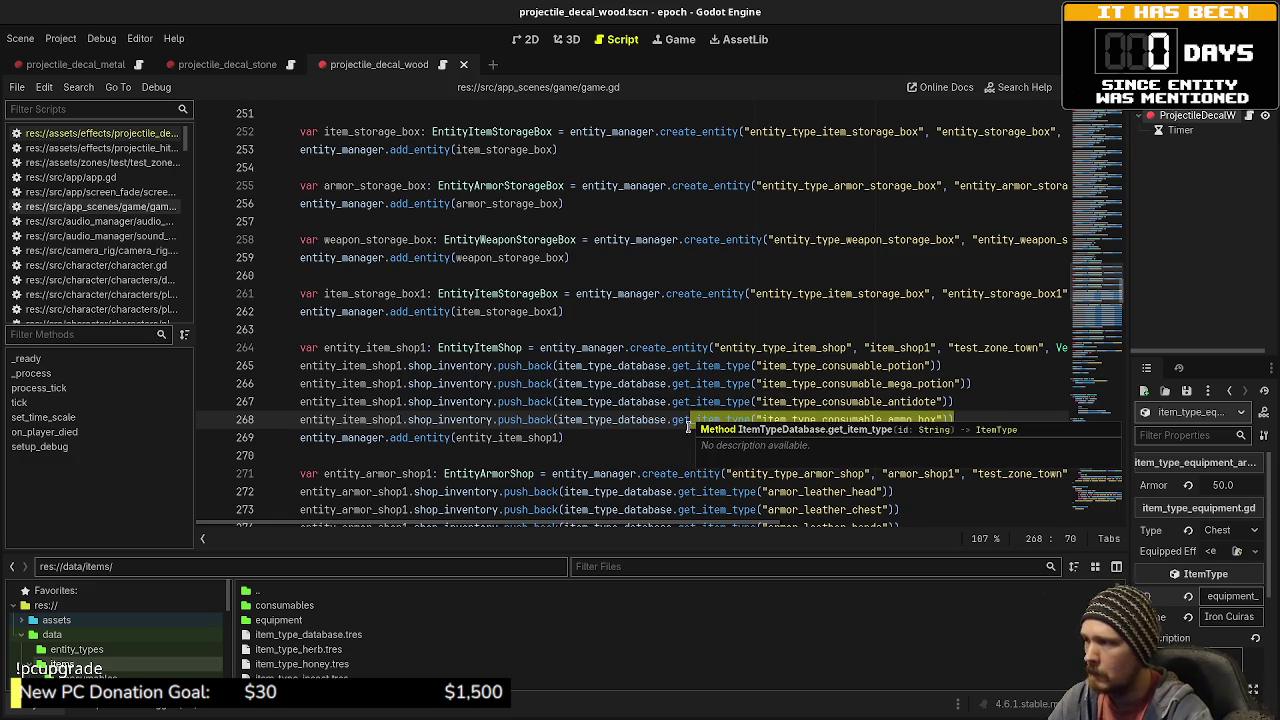
left_click(561, 452)
- Insert item_type_equipment_ before the ten armor ids on lines 272–281 with multiple carets
scroll(799, 437, "down", 3)
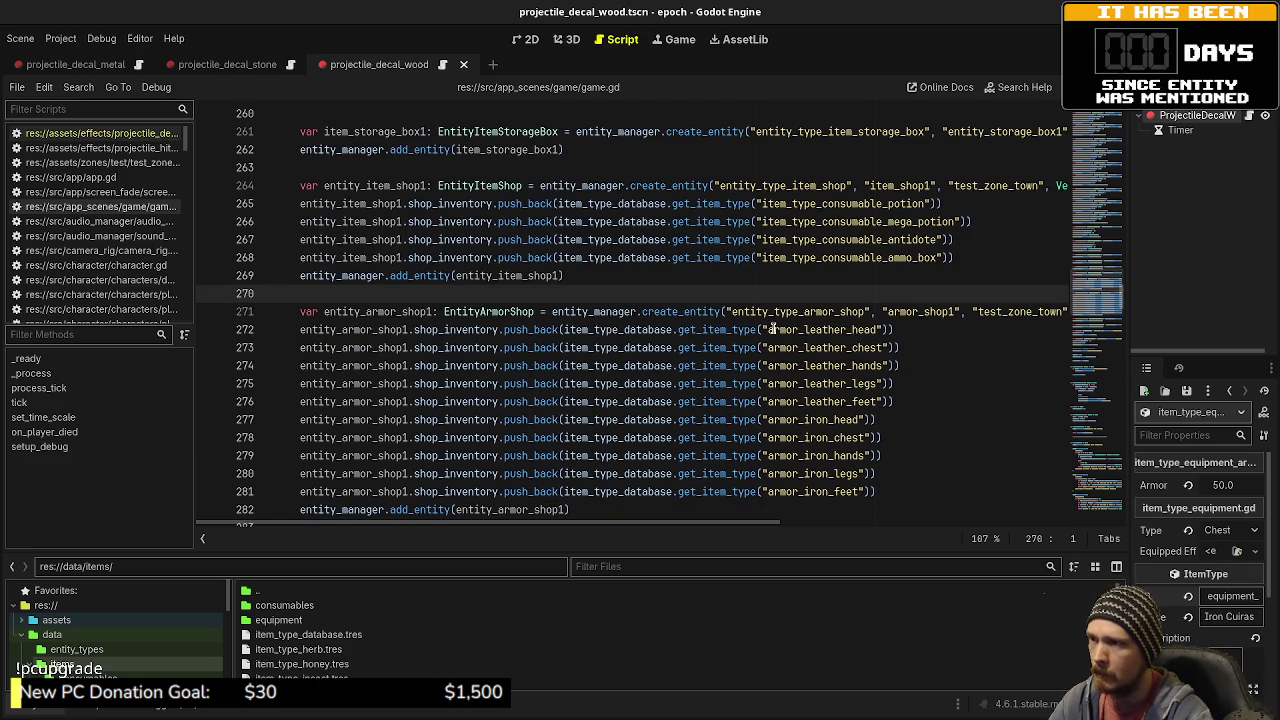
left_click(768, 329, "alt")
left_click(768, 347, "alt")
left_click(768, 365, "alt")
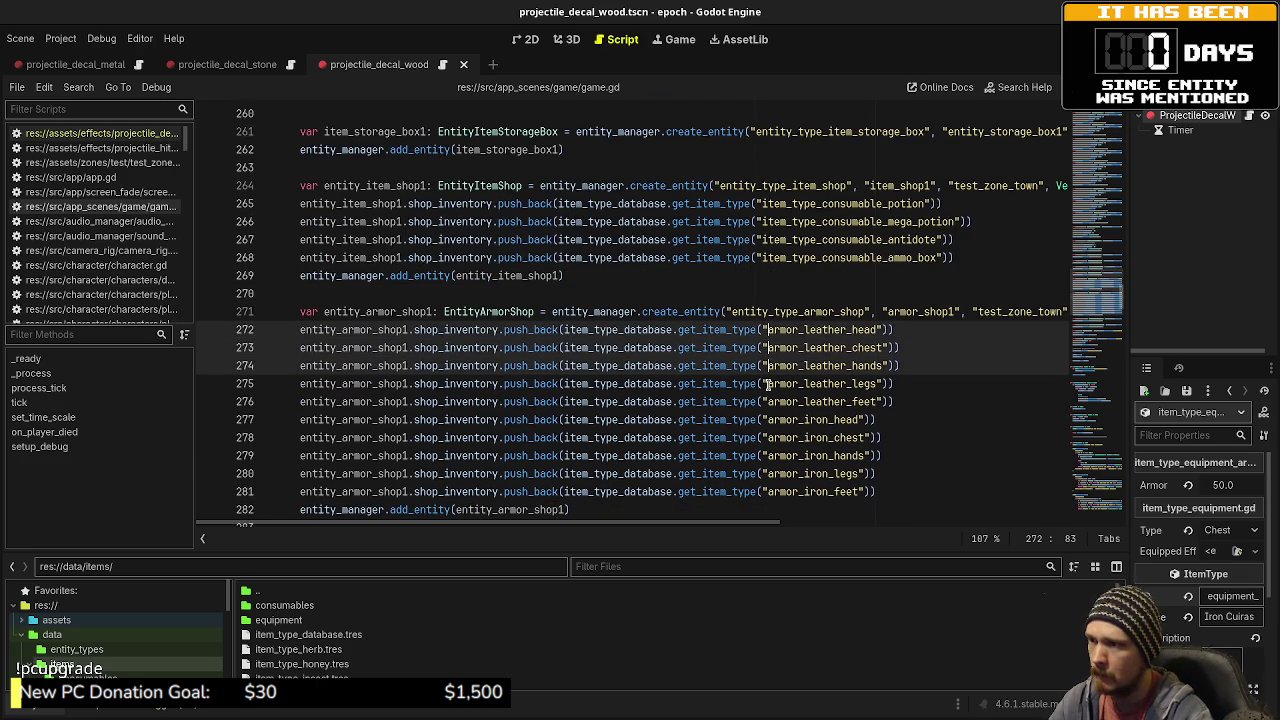
left_click(768, 383, "alt")
left_click(768, 401, "alt")
left_click(768, 419, "alt")
left_click(768, 437, "alt")
left_click(768, 455, "alt")
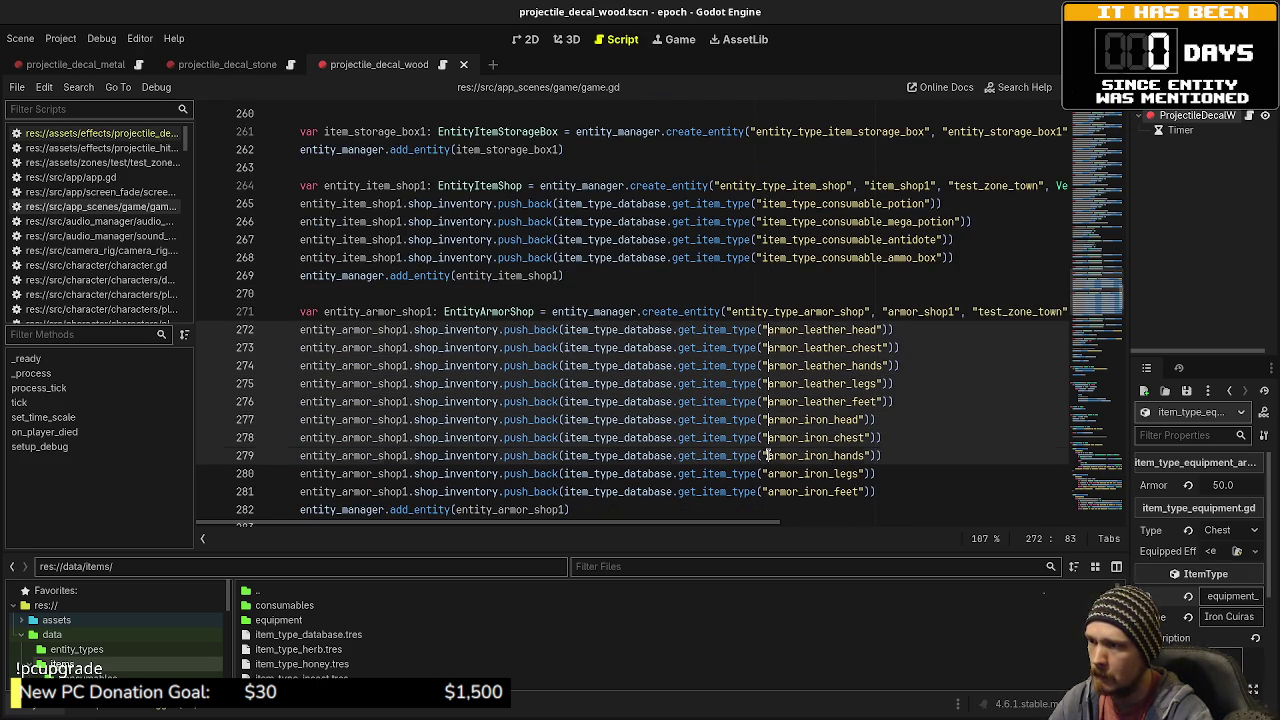
left_click(768, 473, "alt")
left_click(768, 491, "alt")
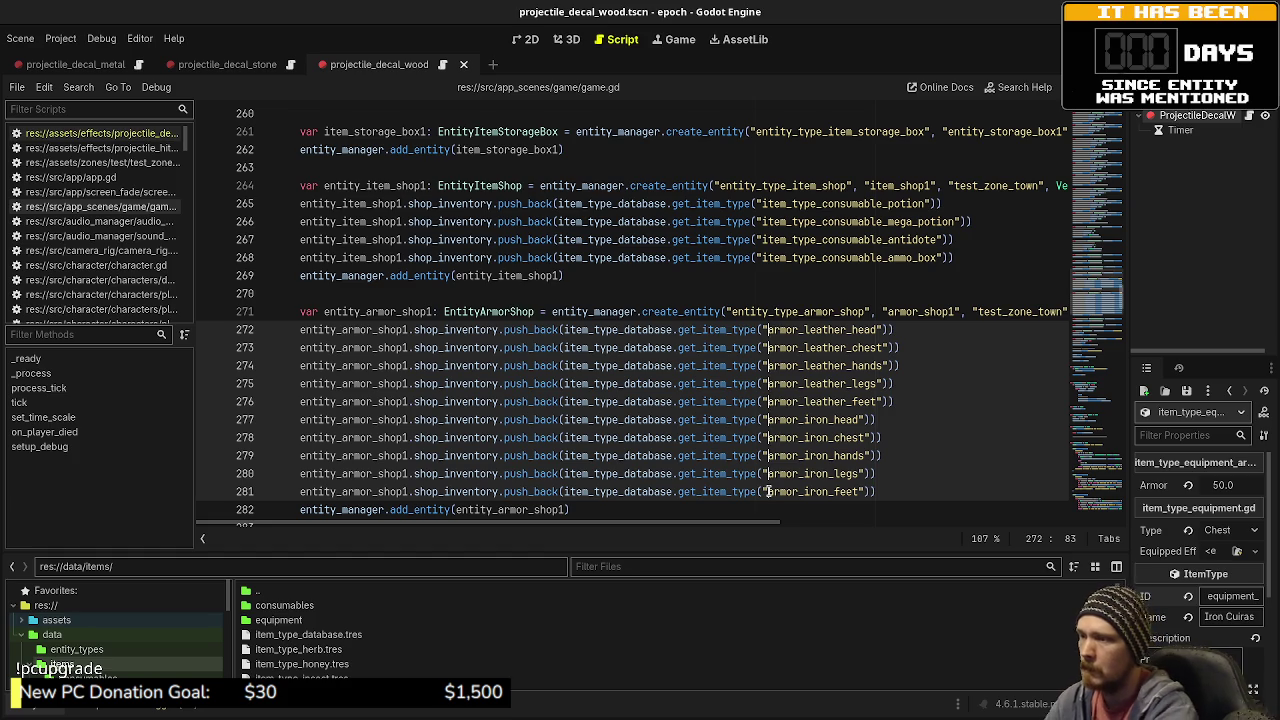
type("item")
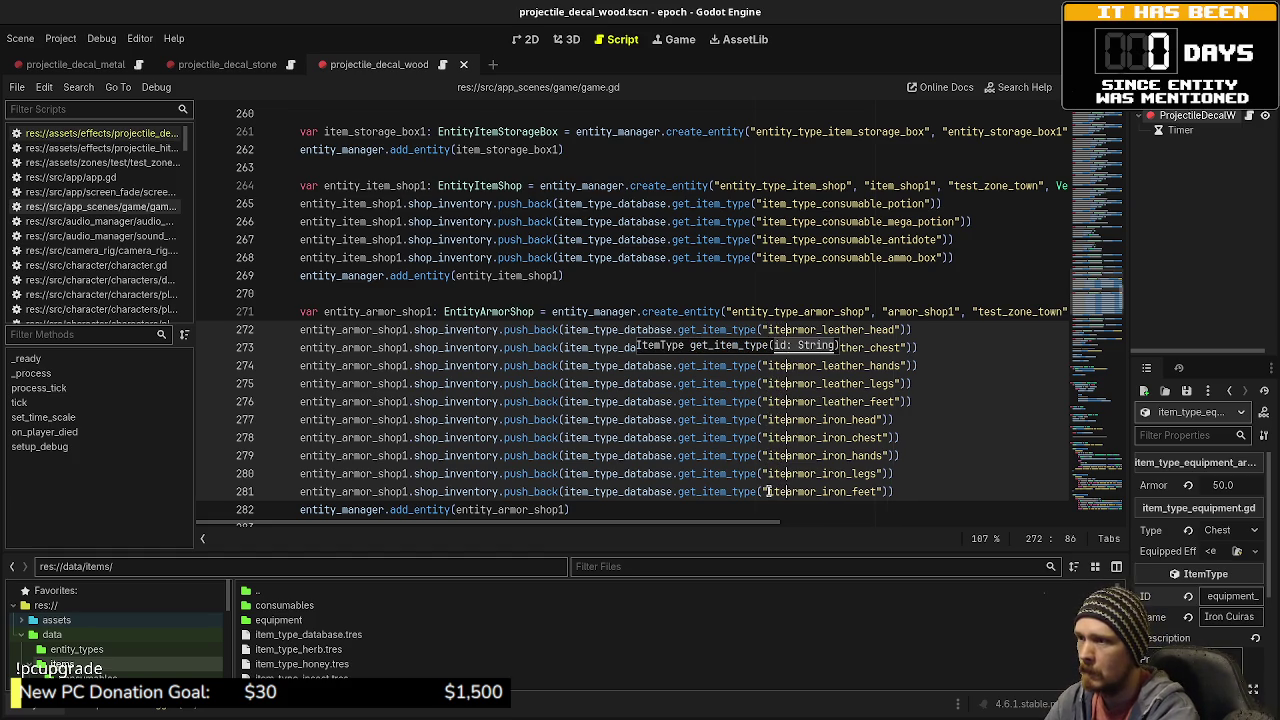
type("_type_equipme")
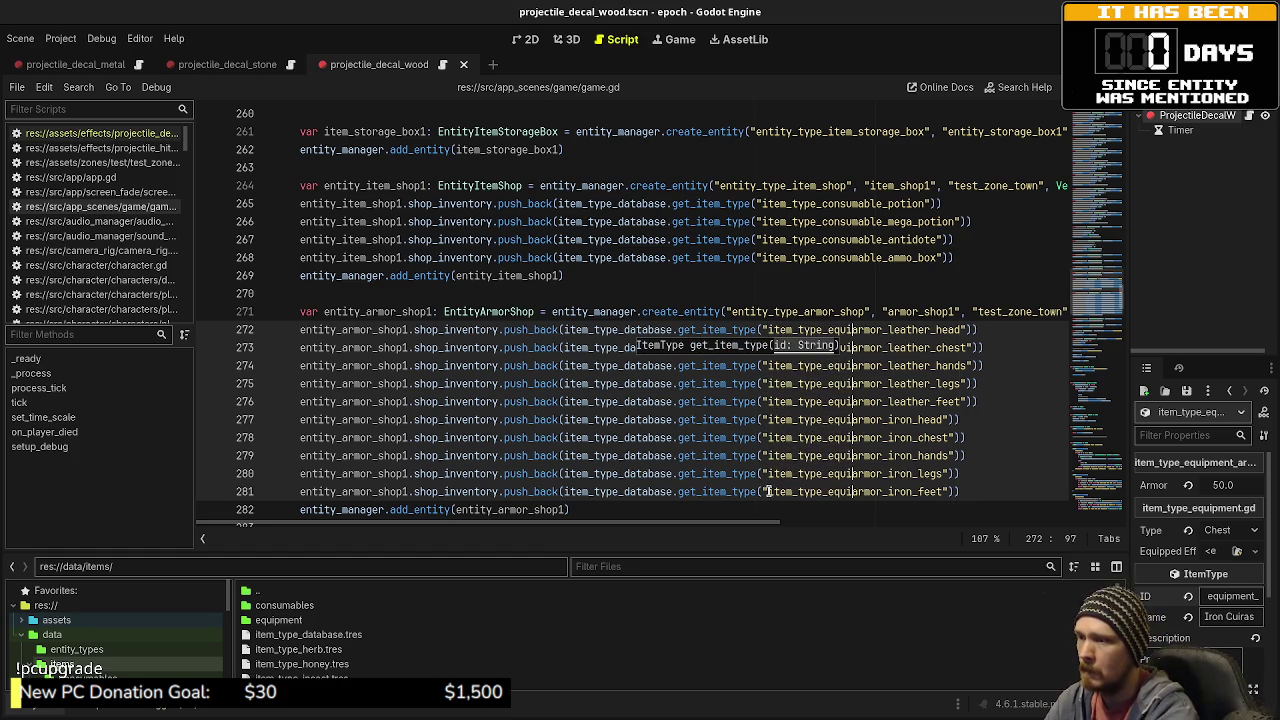
type("nt_")
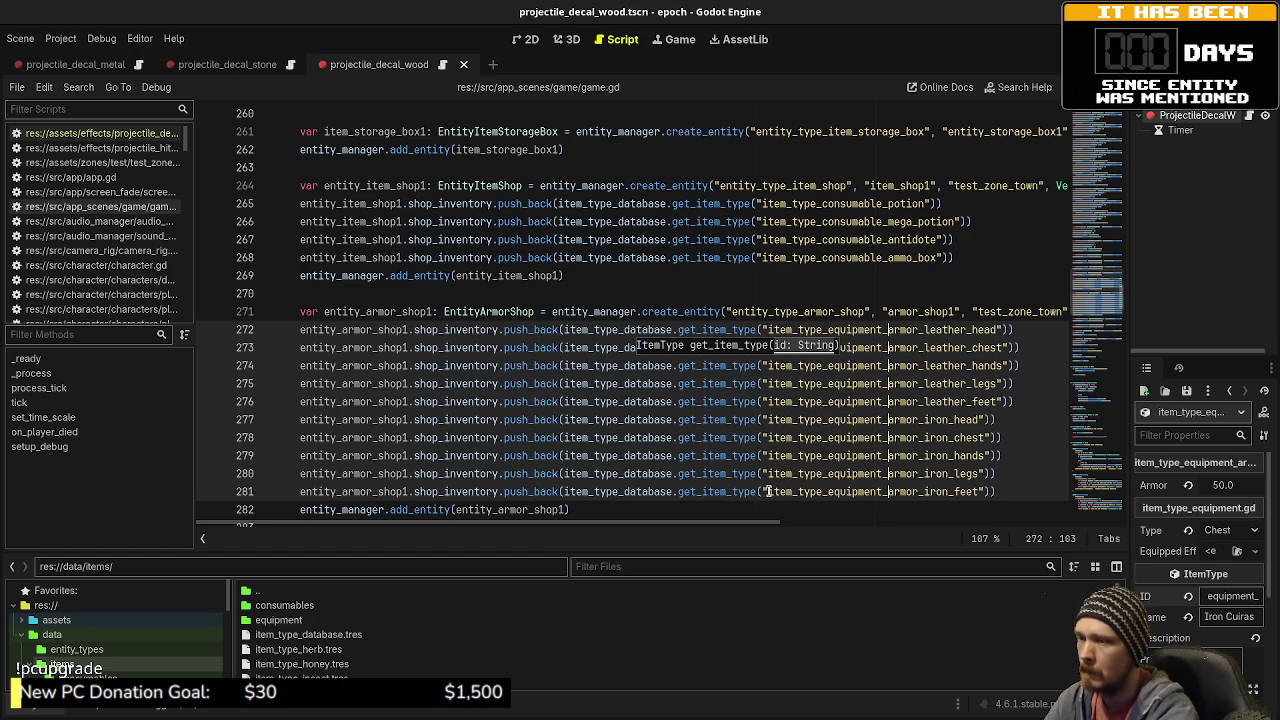
left_click(765, 409)
- Review the rest of game.gd and save the script
scroll(764, 408, "down", 3)
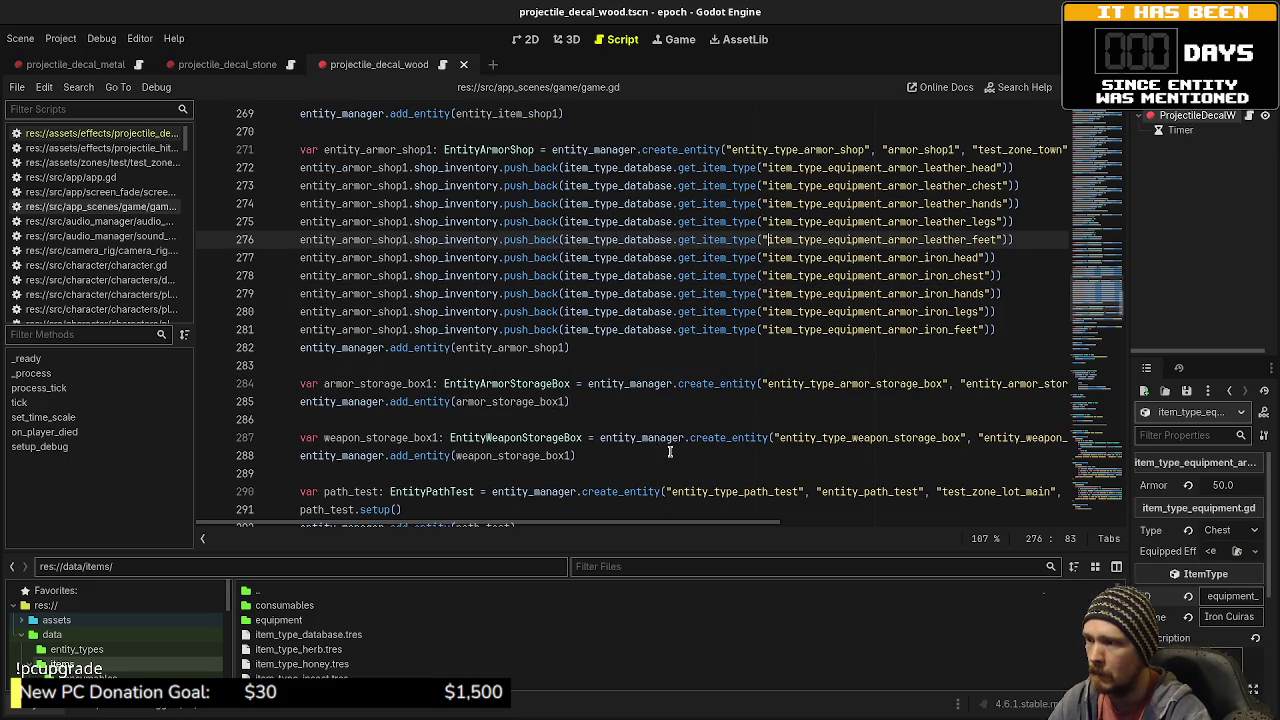
scroll(670, 451, "down", 2)
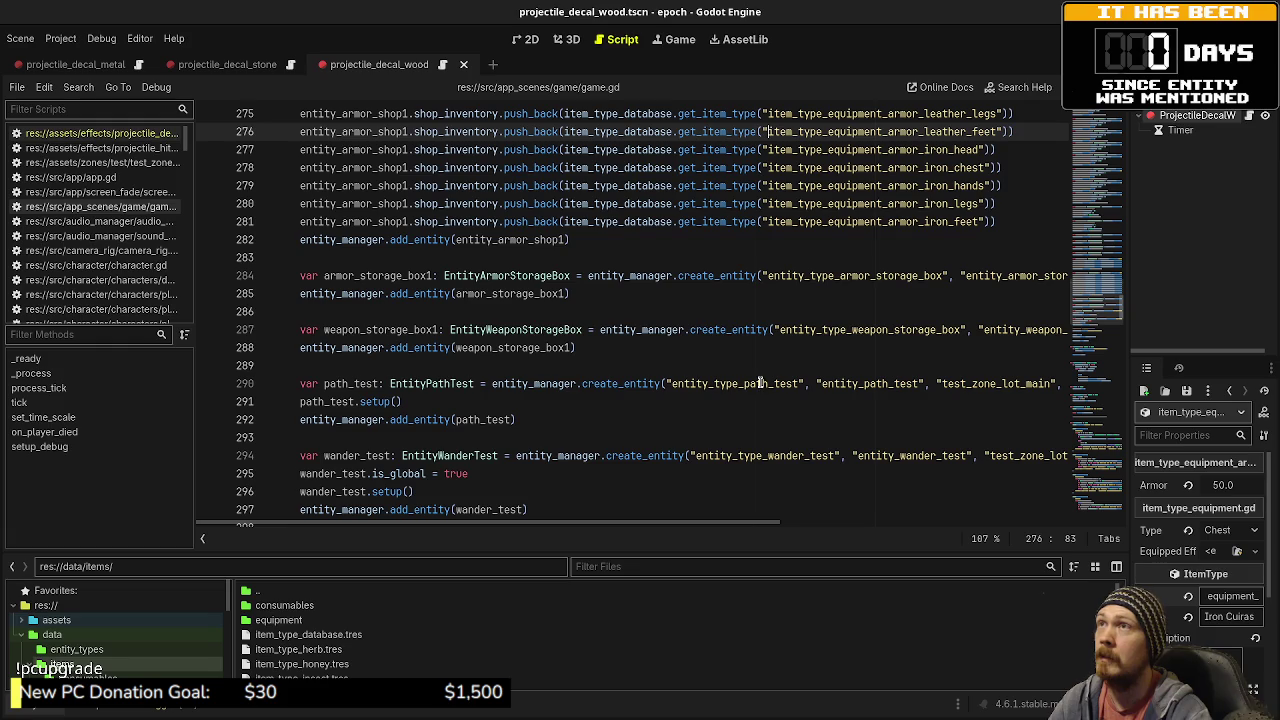
scroll(731, 420, "down", 2)
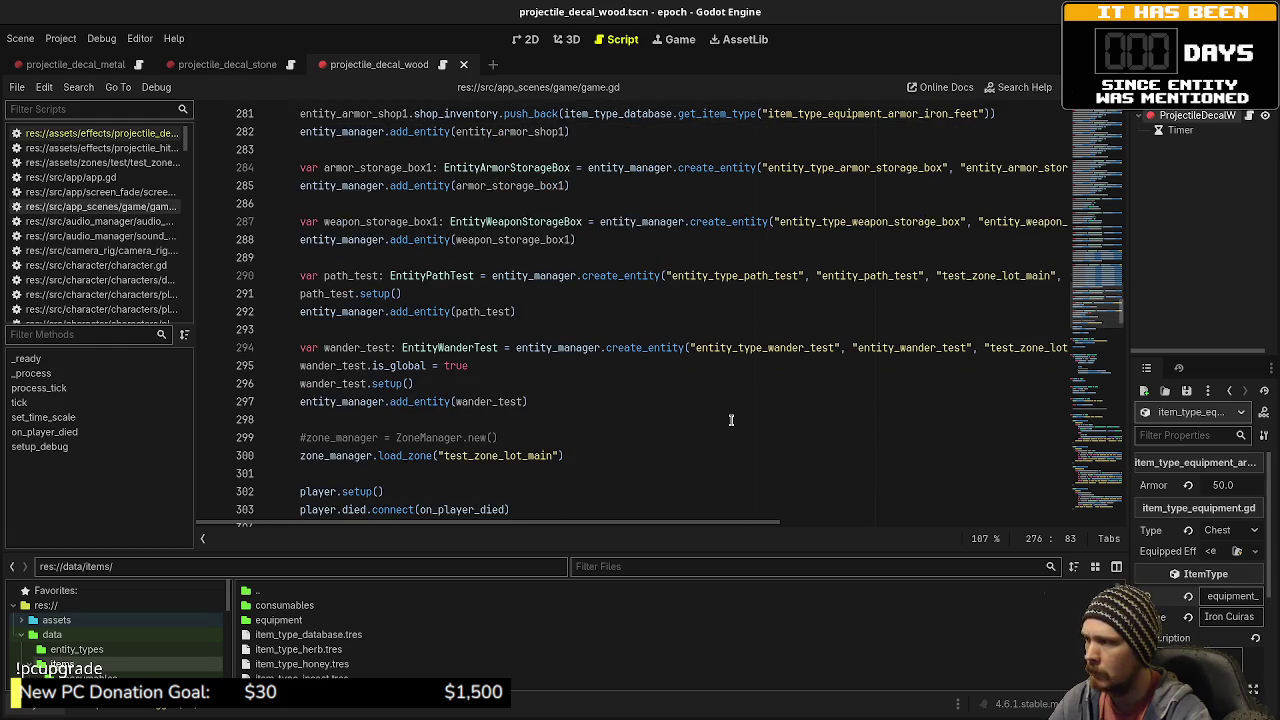
scroll(731, 420, "down", 7)
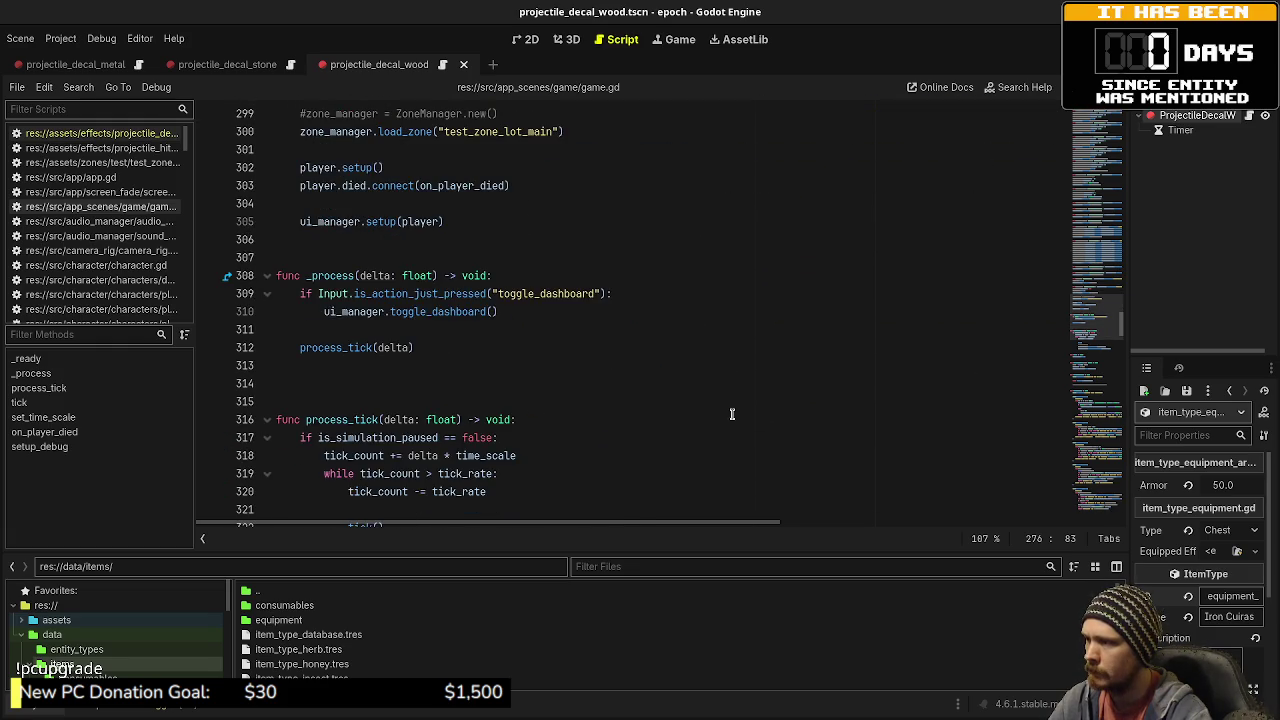
key("ctrl+s")
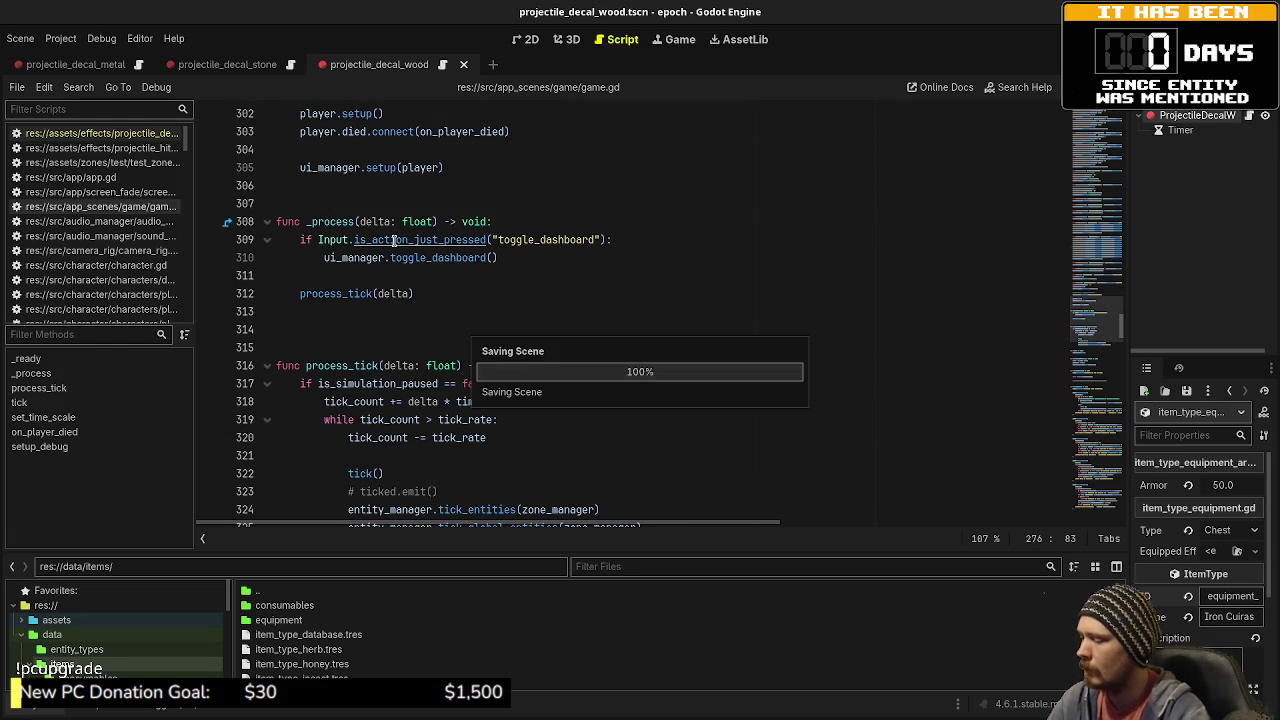
key("ctrl+alt+o")
- Open player.gd through the quick script search for 'player'
type("player")
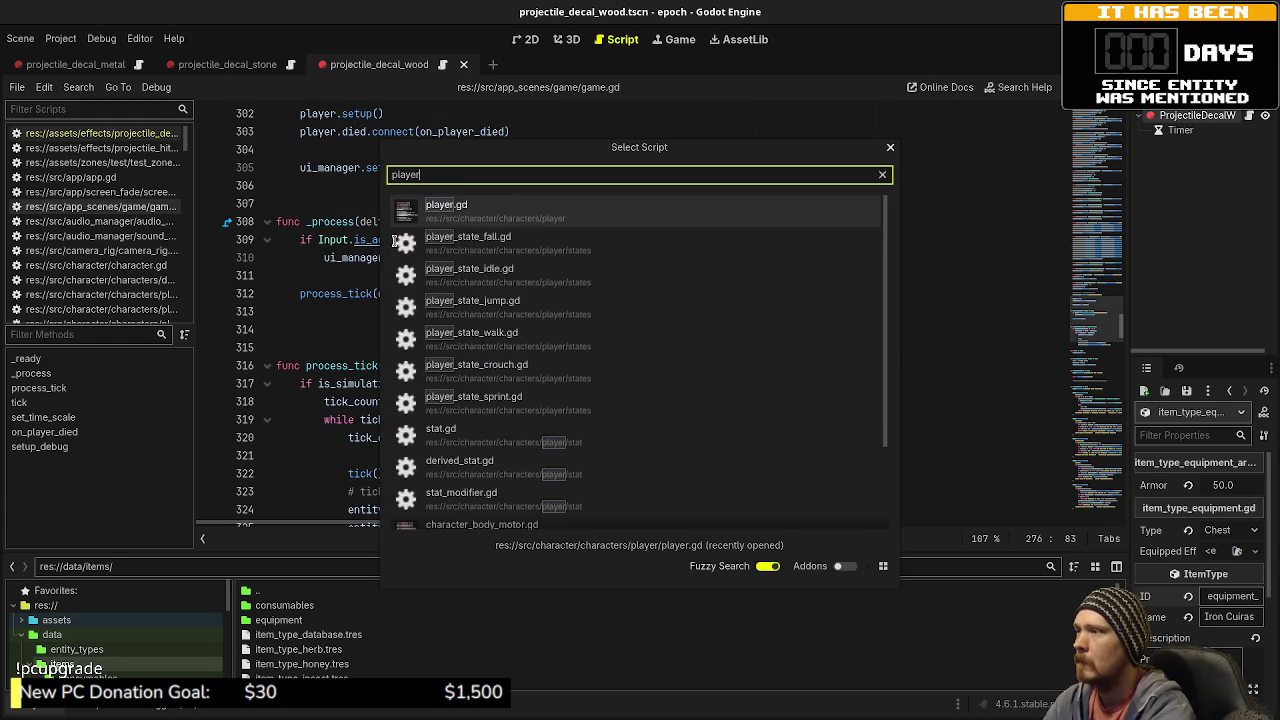
key("Return")
scroll(619, 345, "down", 14)
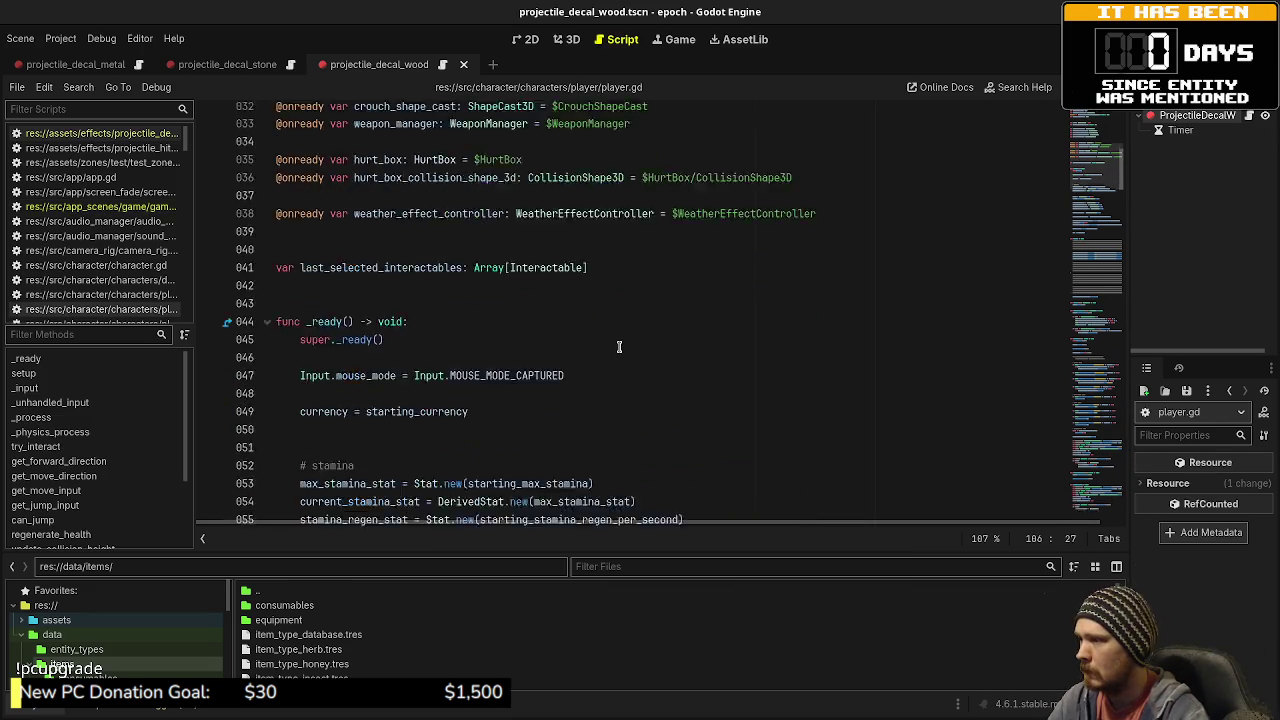
scroll(619, 345, "down", 12)
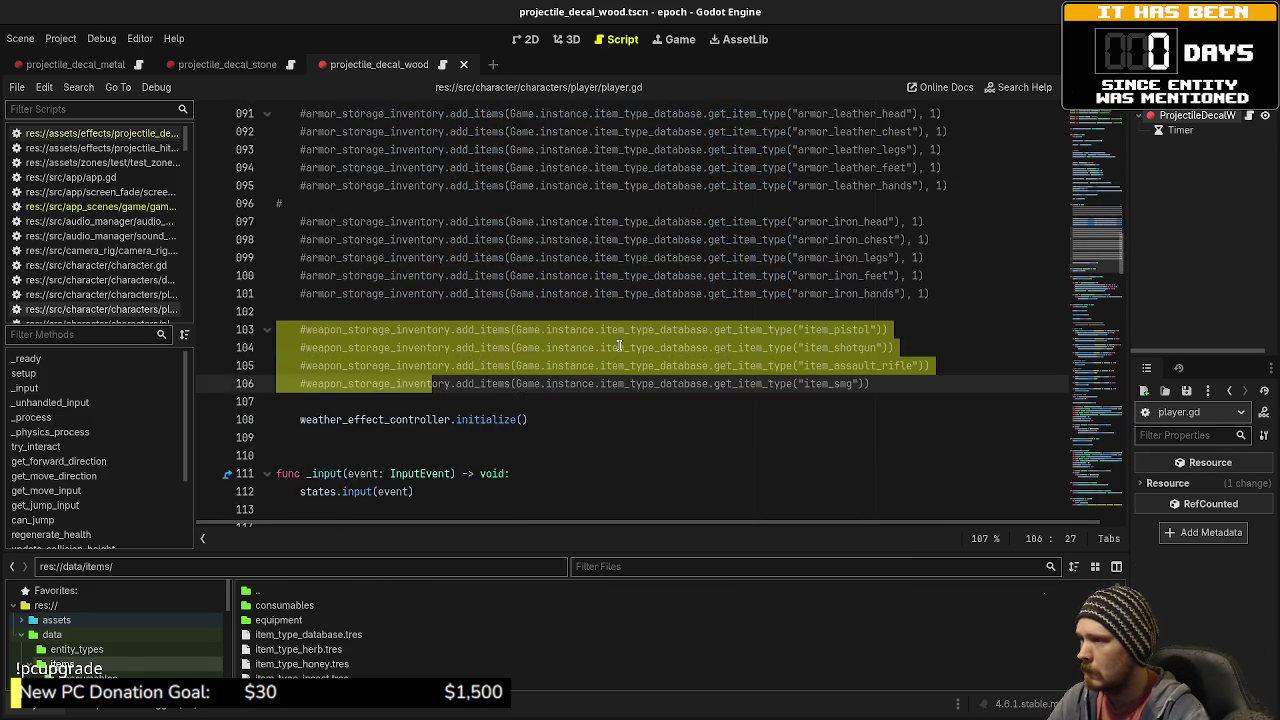
- Change the storage ids to item_type_consumable_ potion, mega_potion, antidote and ammo_box, then save
left_click(786, 239)
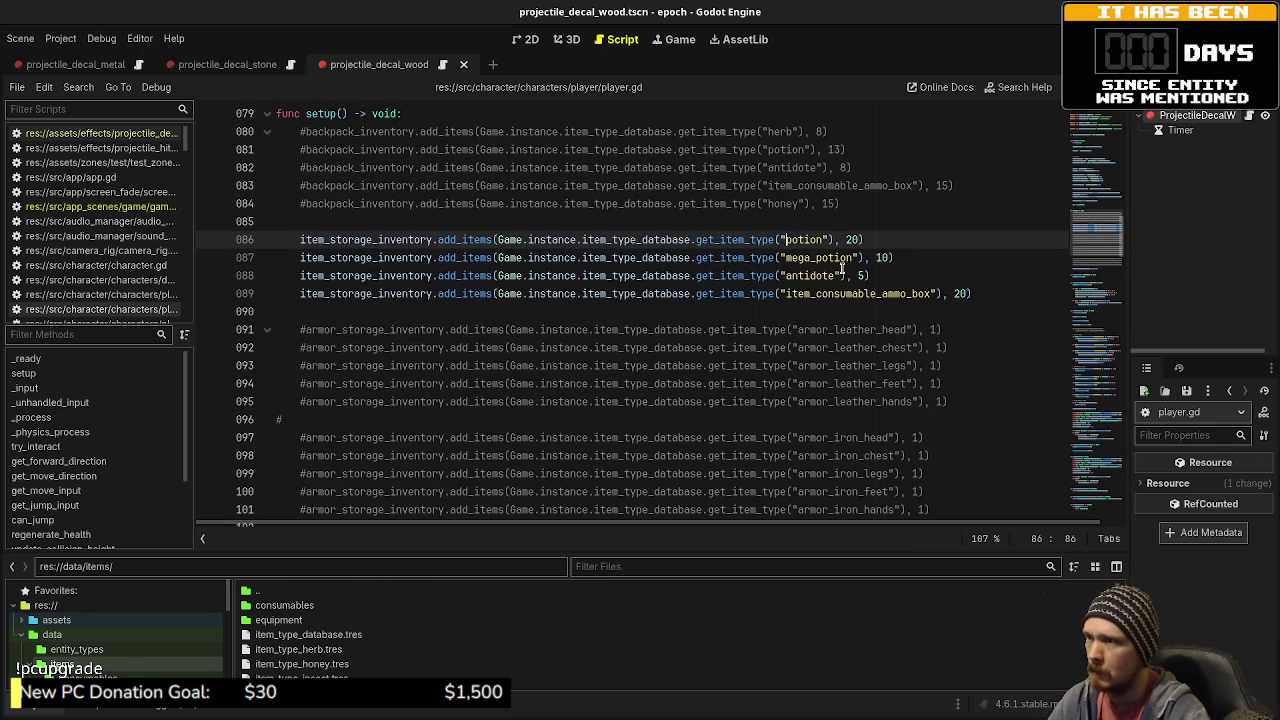
mouse_move(800, 262)
left_mouse_down()
mouse_move(788, 257)
mouse_move(785, 293)
left_mouse_up()
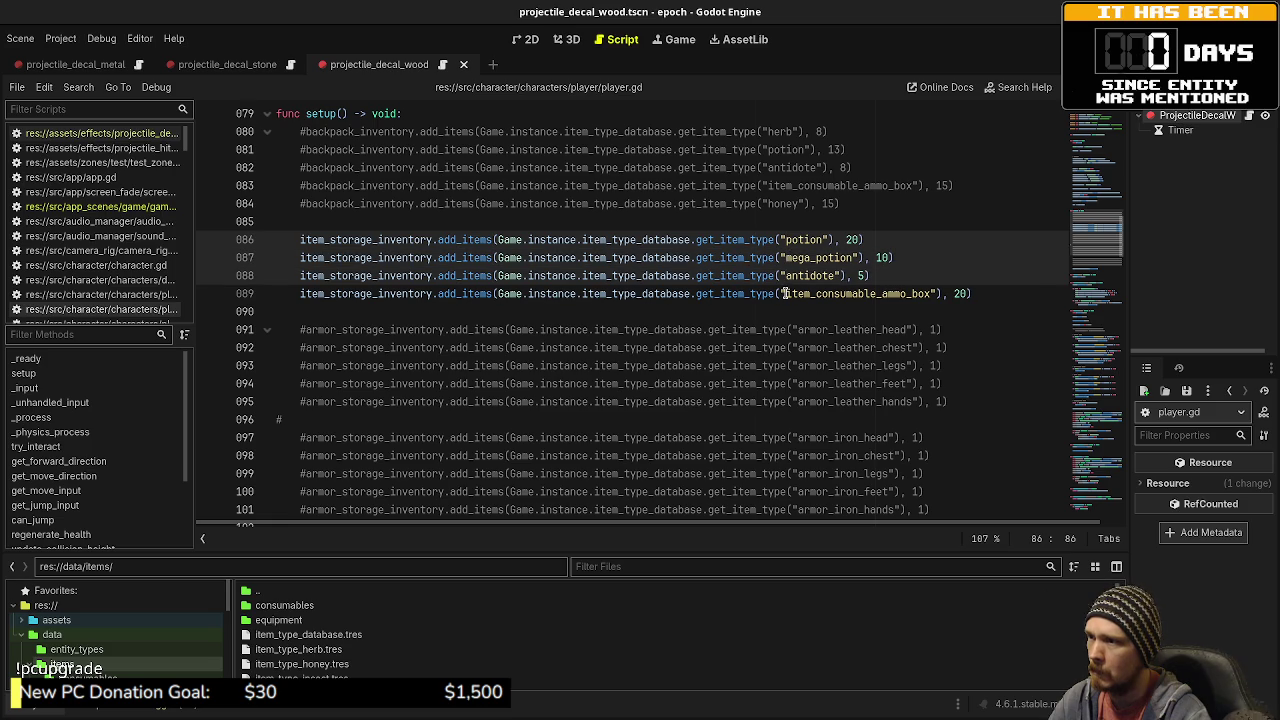
type("item_type_consu")
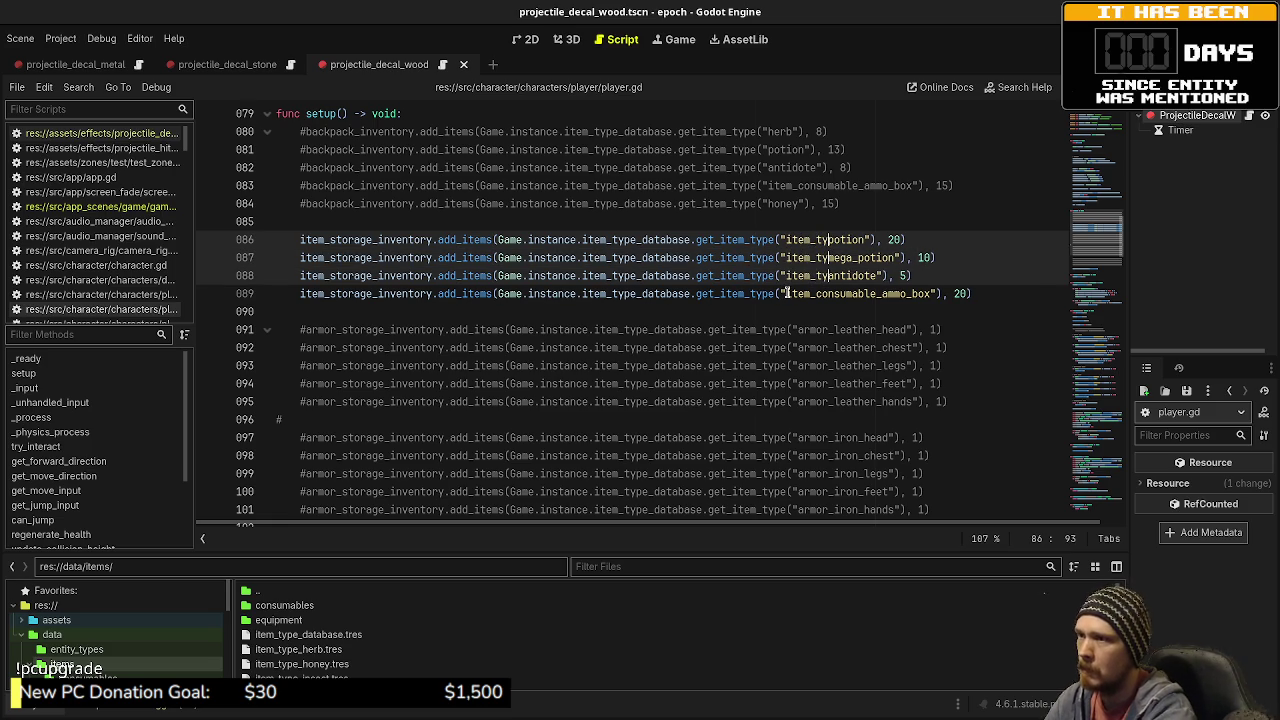
type("mable_p")
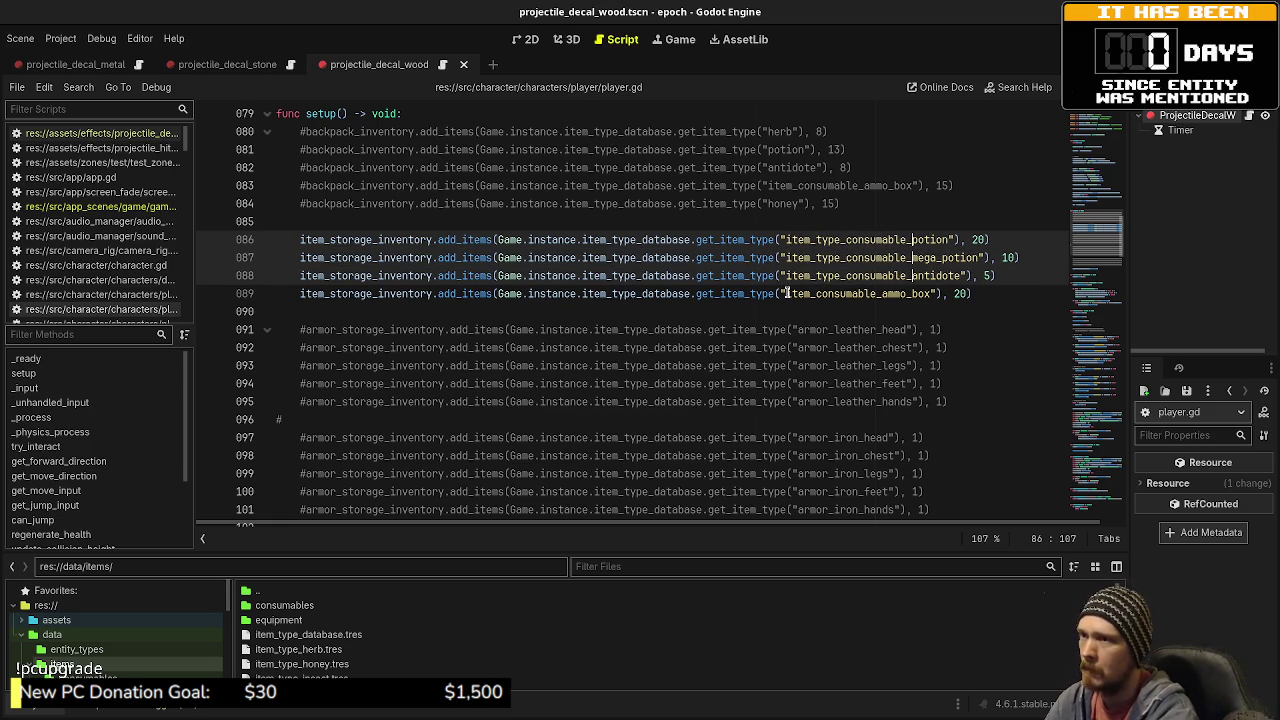
left_click(815, 293)
type("type_")
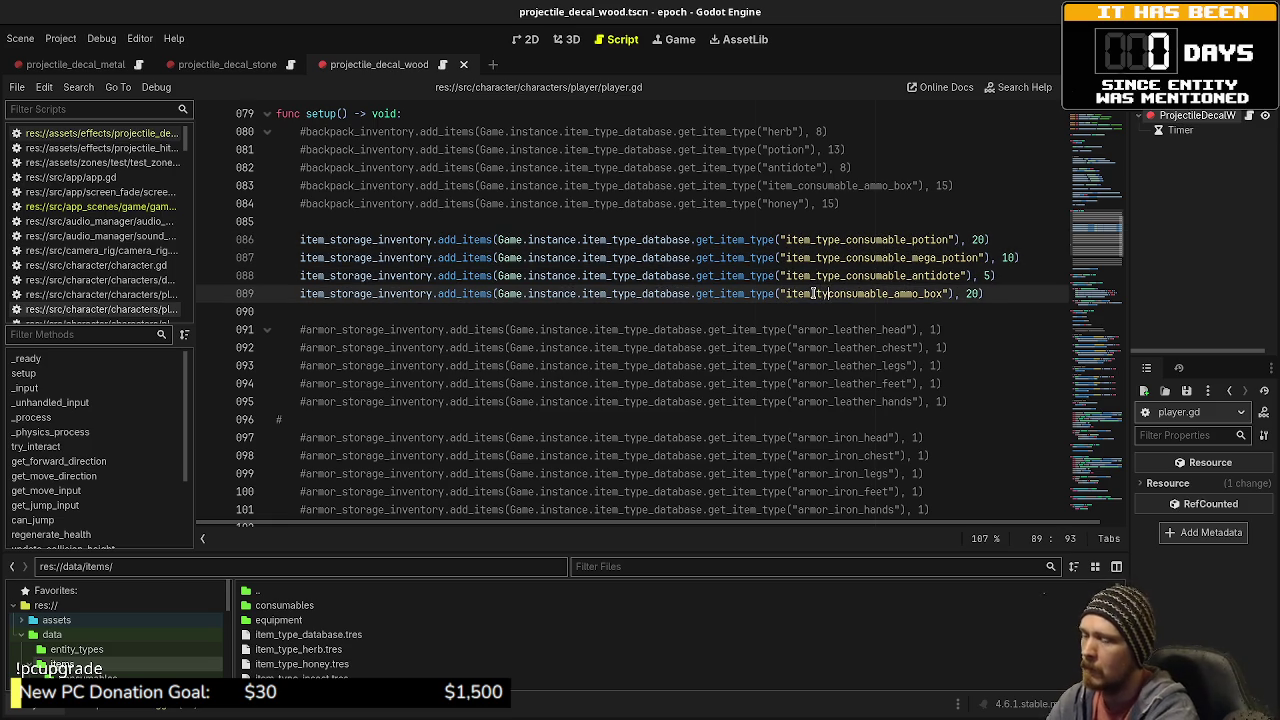
left_click(787, 335)
key("ctrl+s")
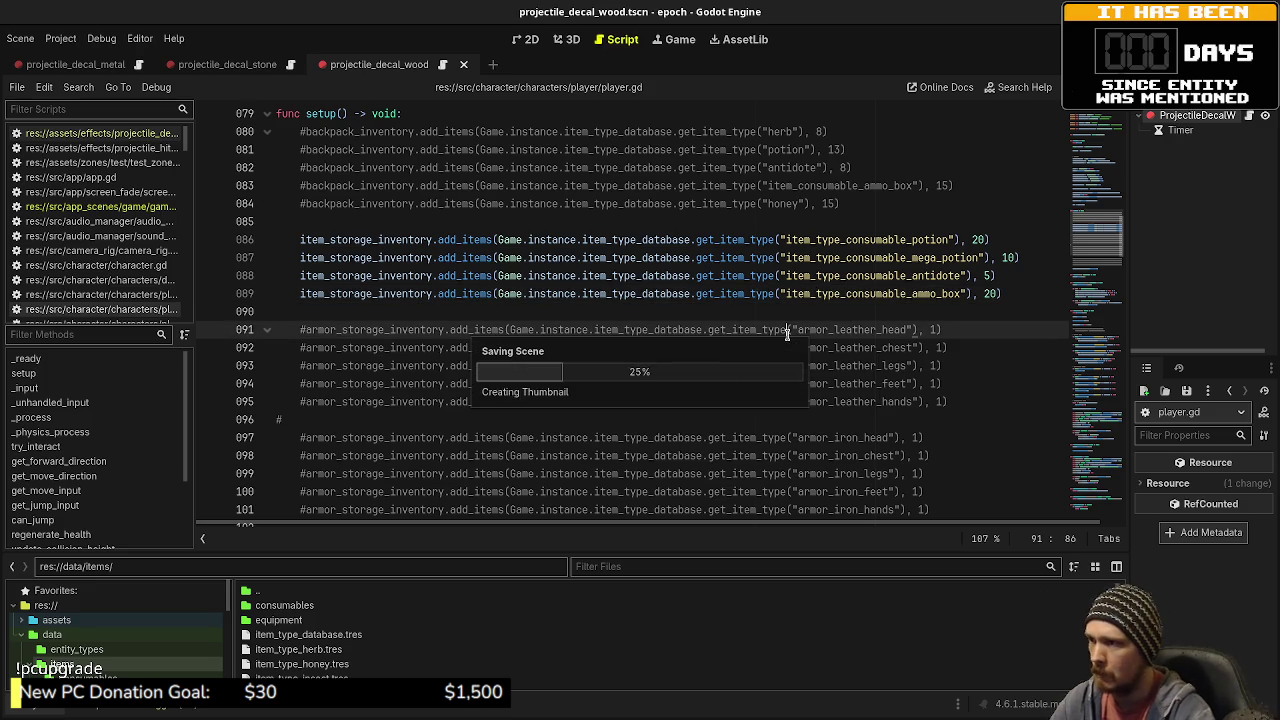
- Run the project to test the renamed items
scroll(758, 257, "down", 10)
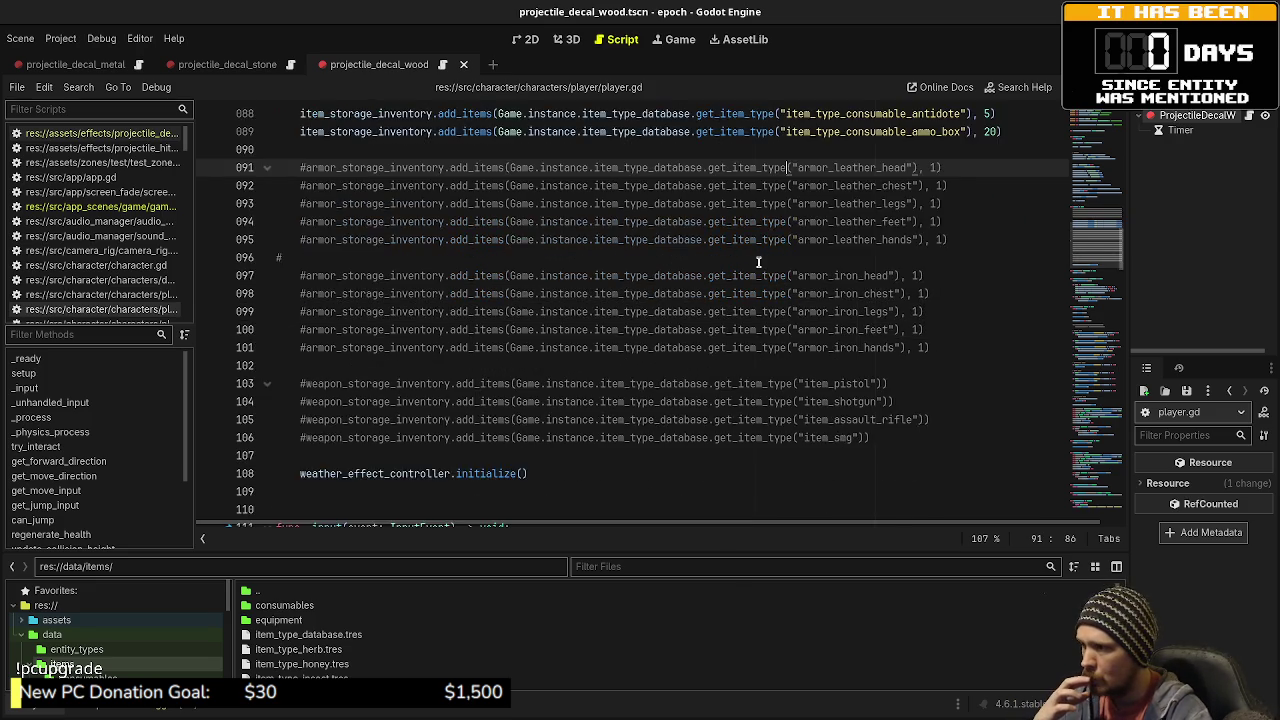
scroll(756, 261, "up", 7)
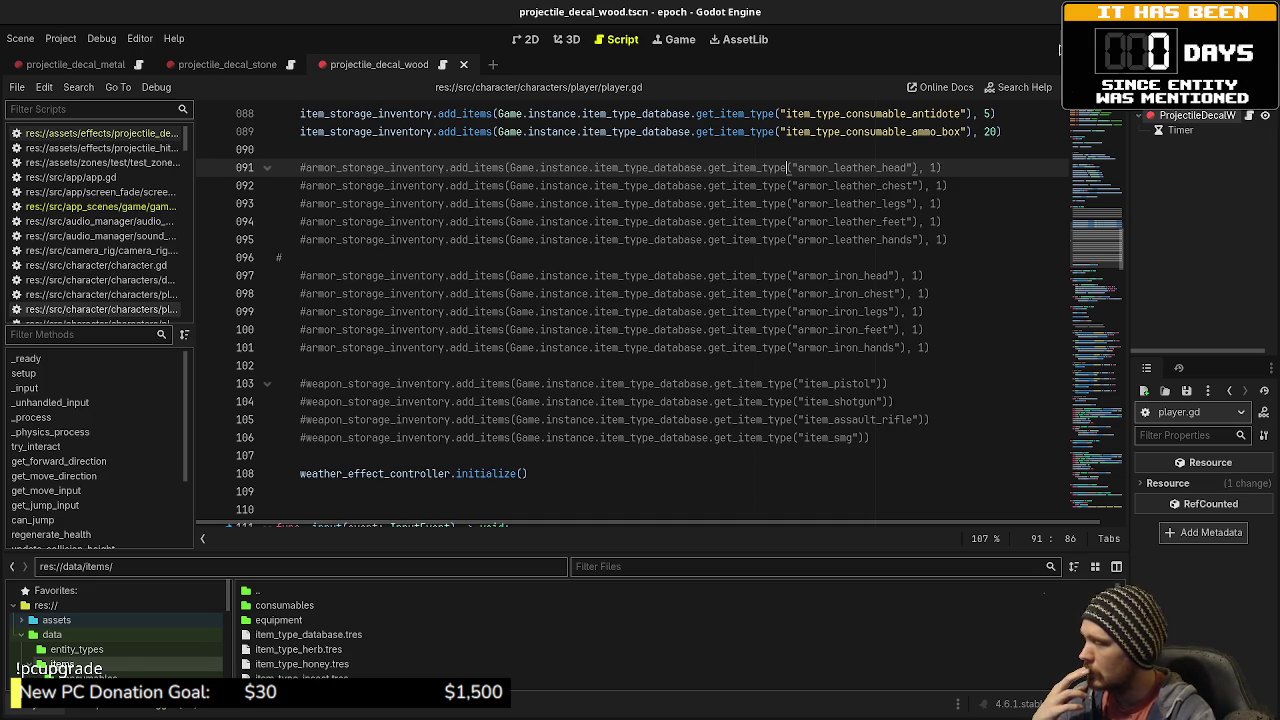
left_click(1050, 70)
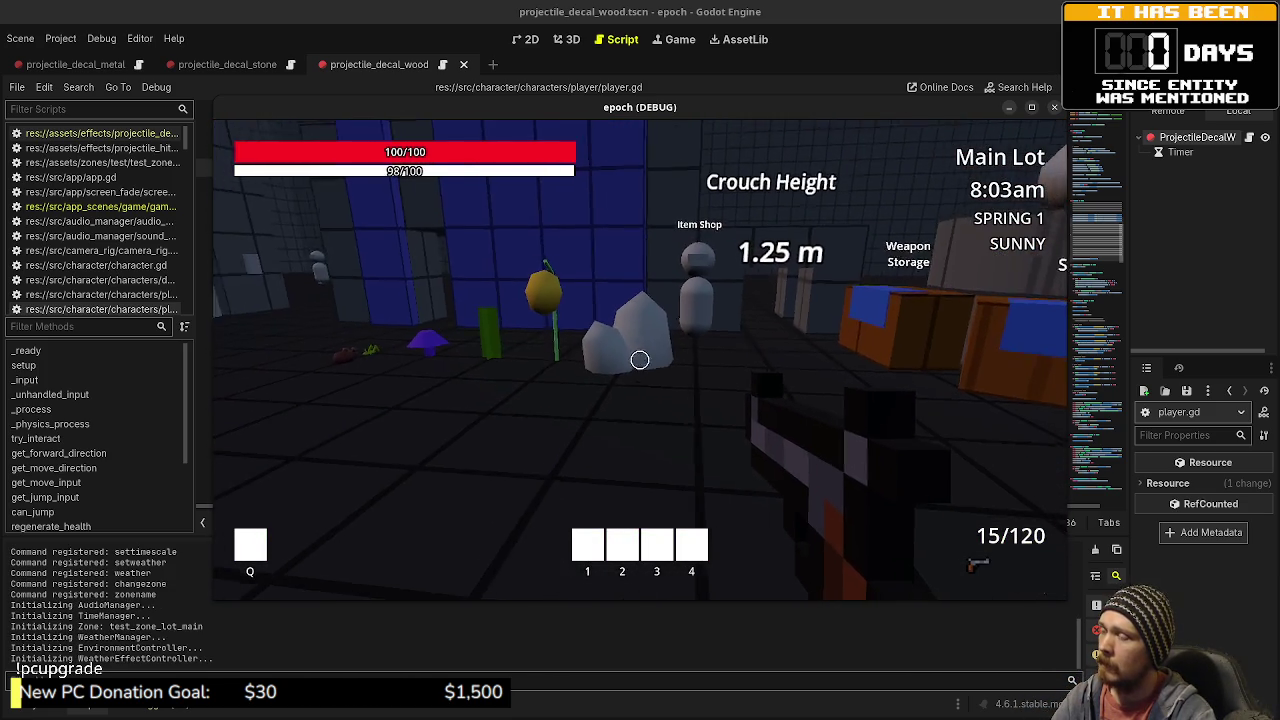
- Check the Item Storage contents and the armor shop stock in the running game
key("Tab")
key("Tab")
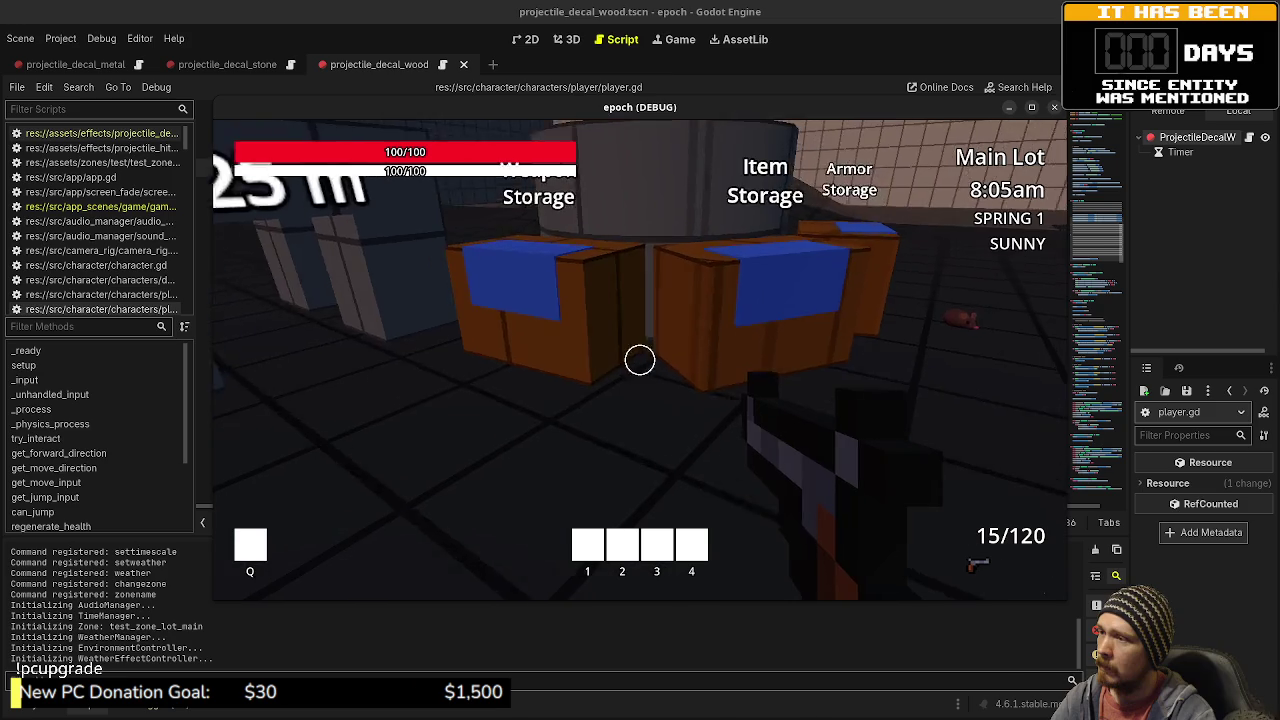
key("e")
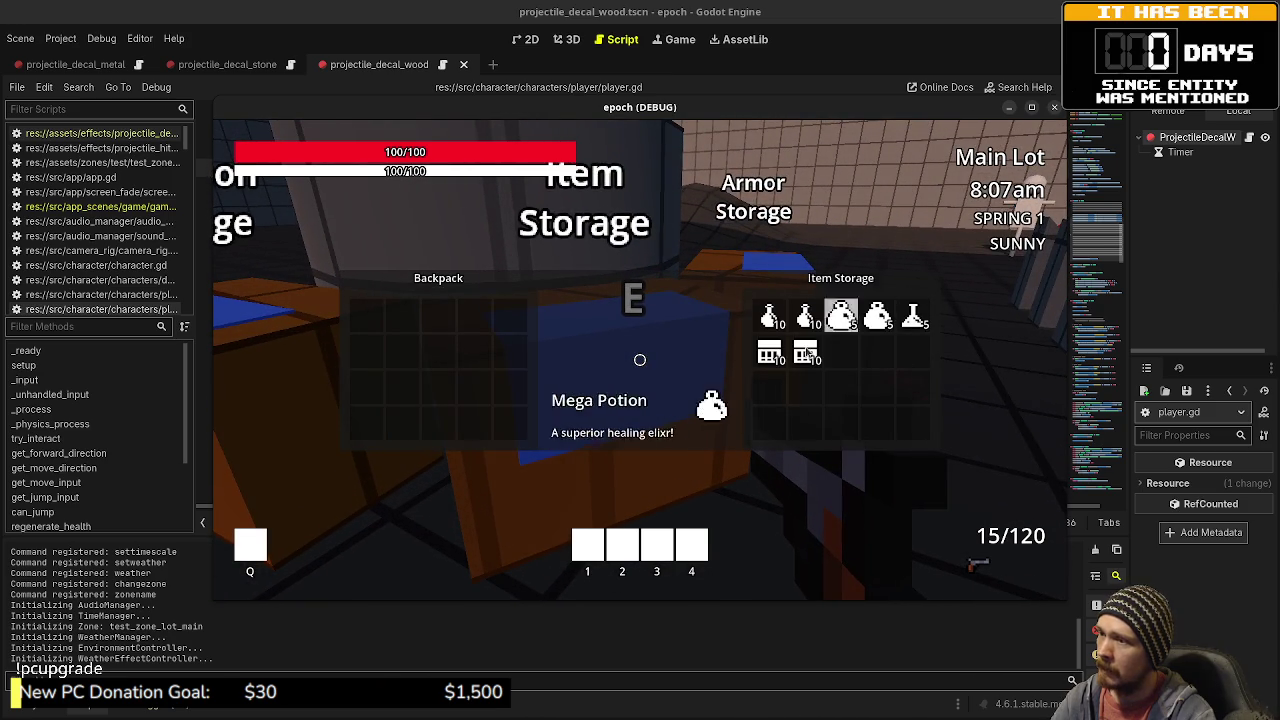
key("e")
key("e")
key("e")
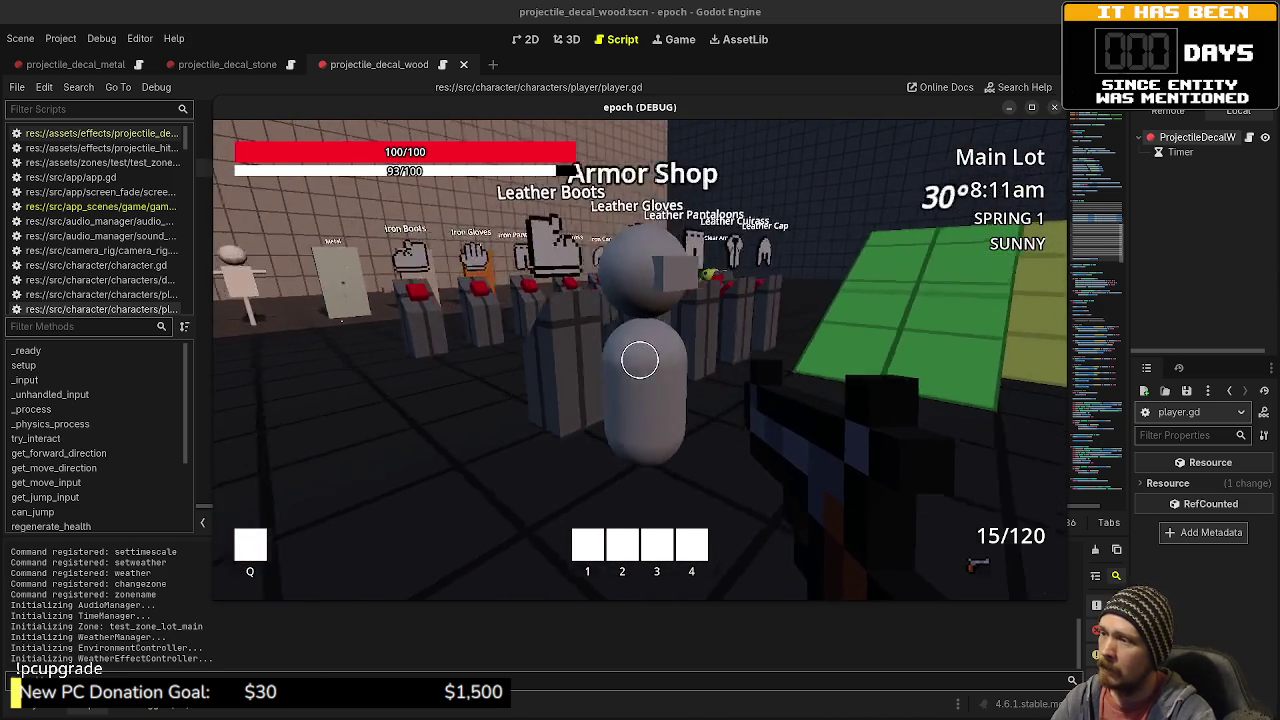
key("e")
key("e")
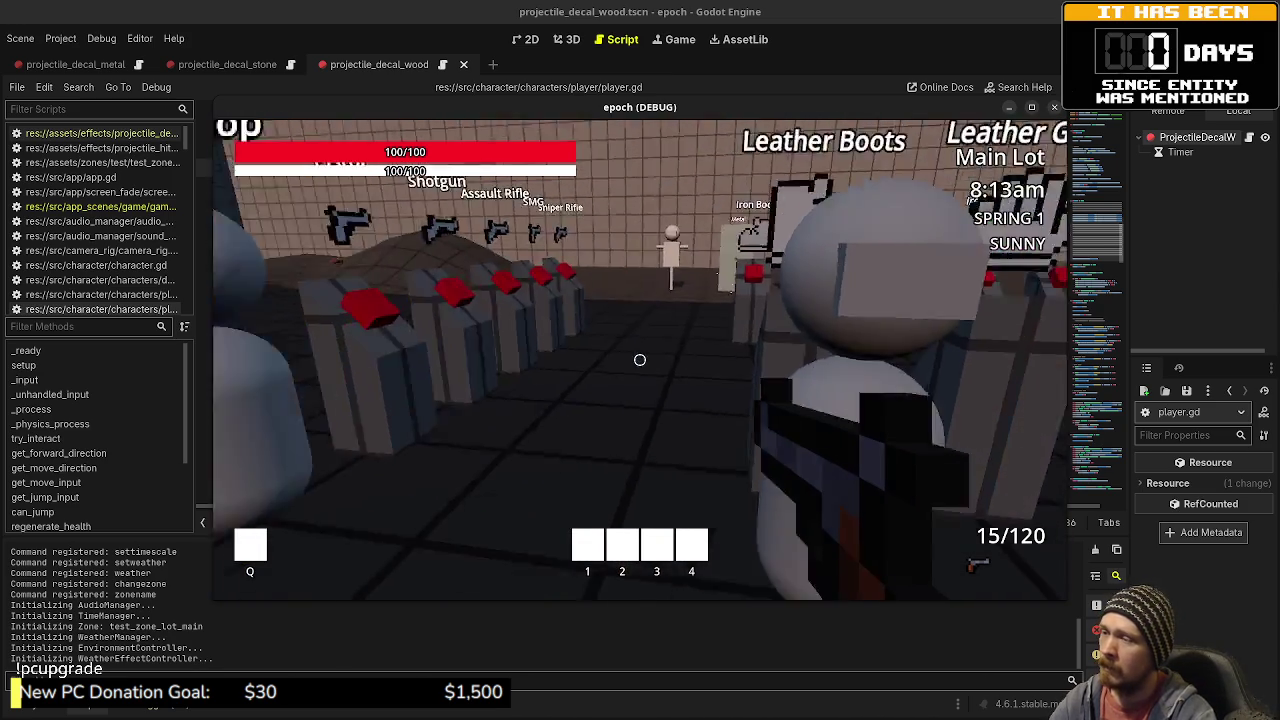
- Gather honey, herbs and a mushroom, and shoot the training dummy
key("w")
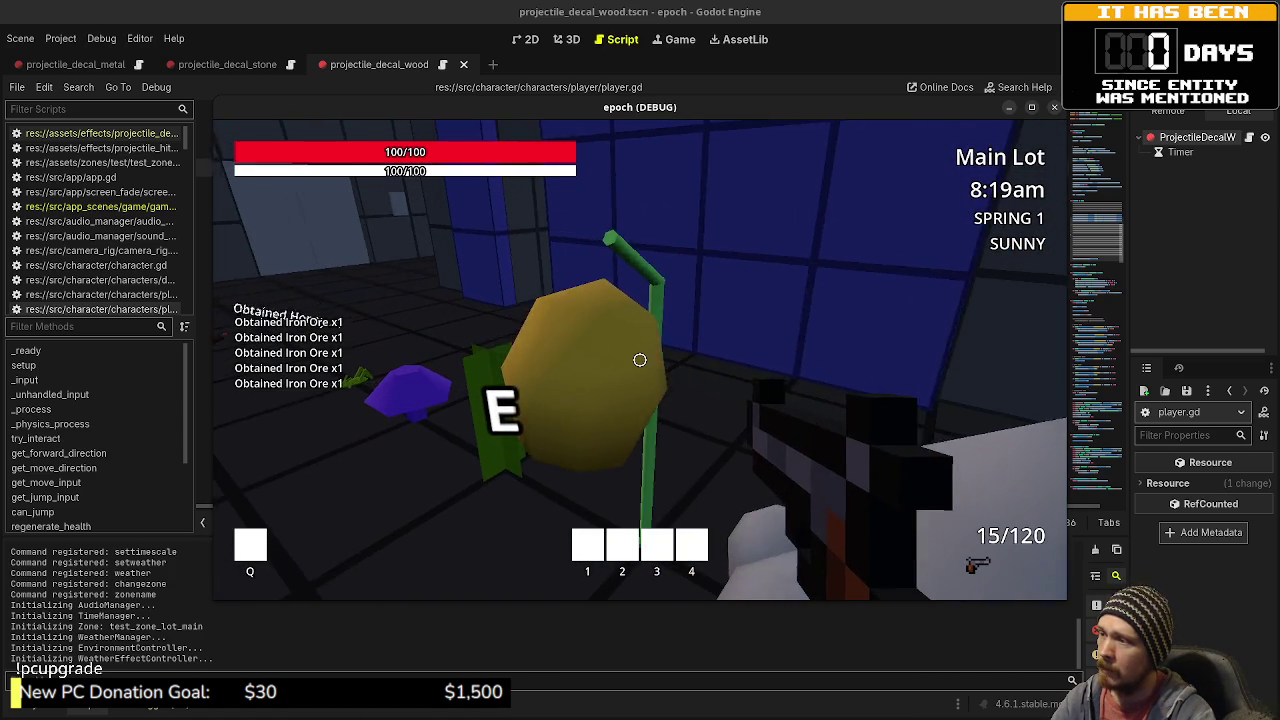
key("e")
key("e")
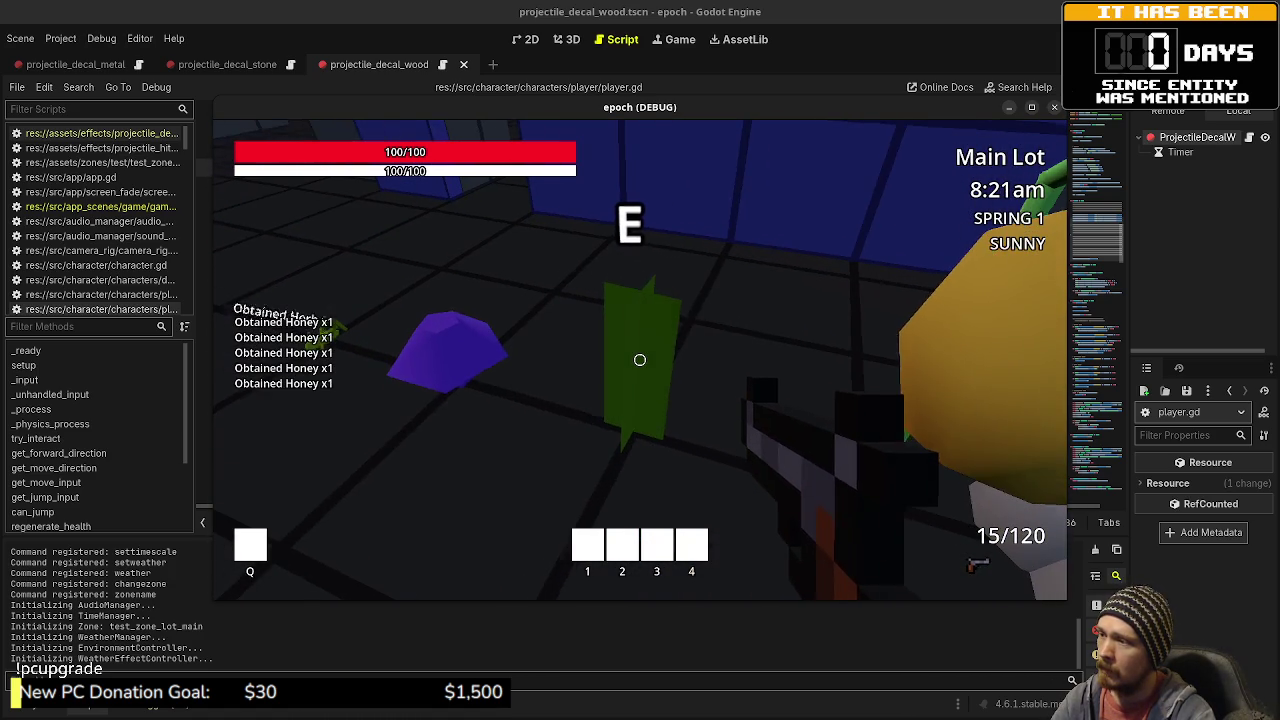
key("e")
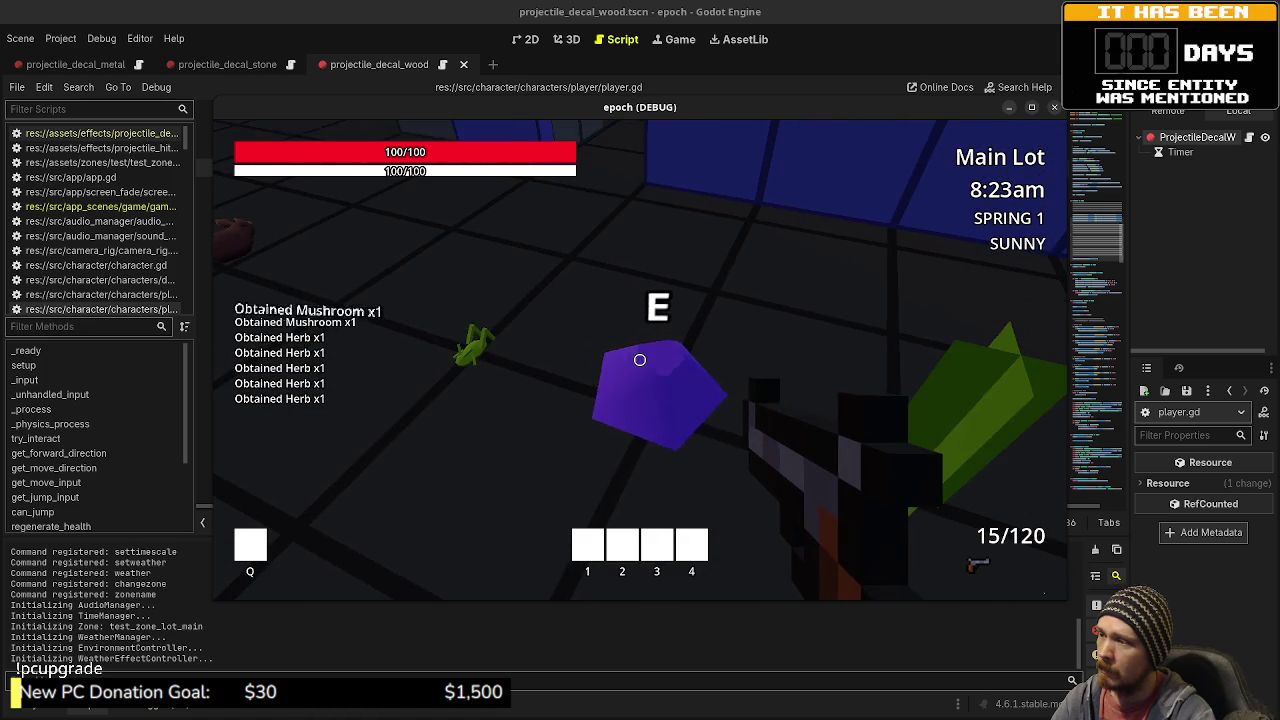
key("e")
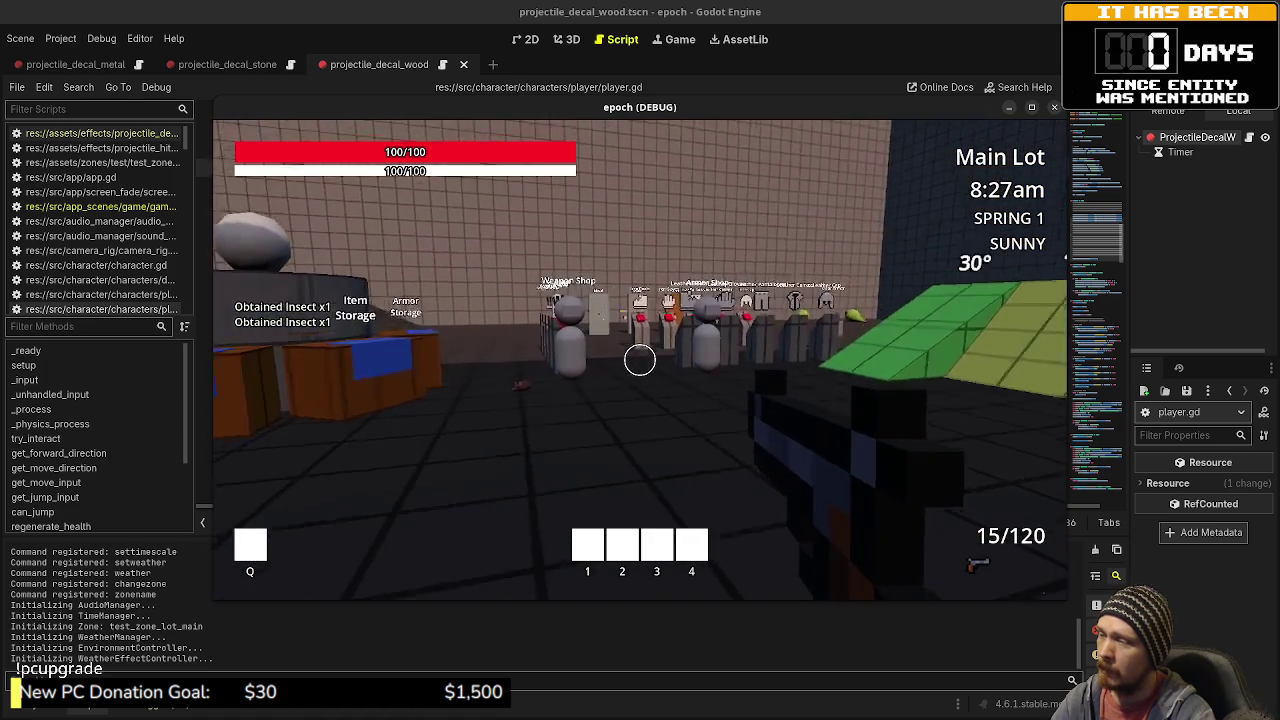
left_click(640, 360)
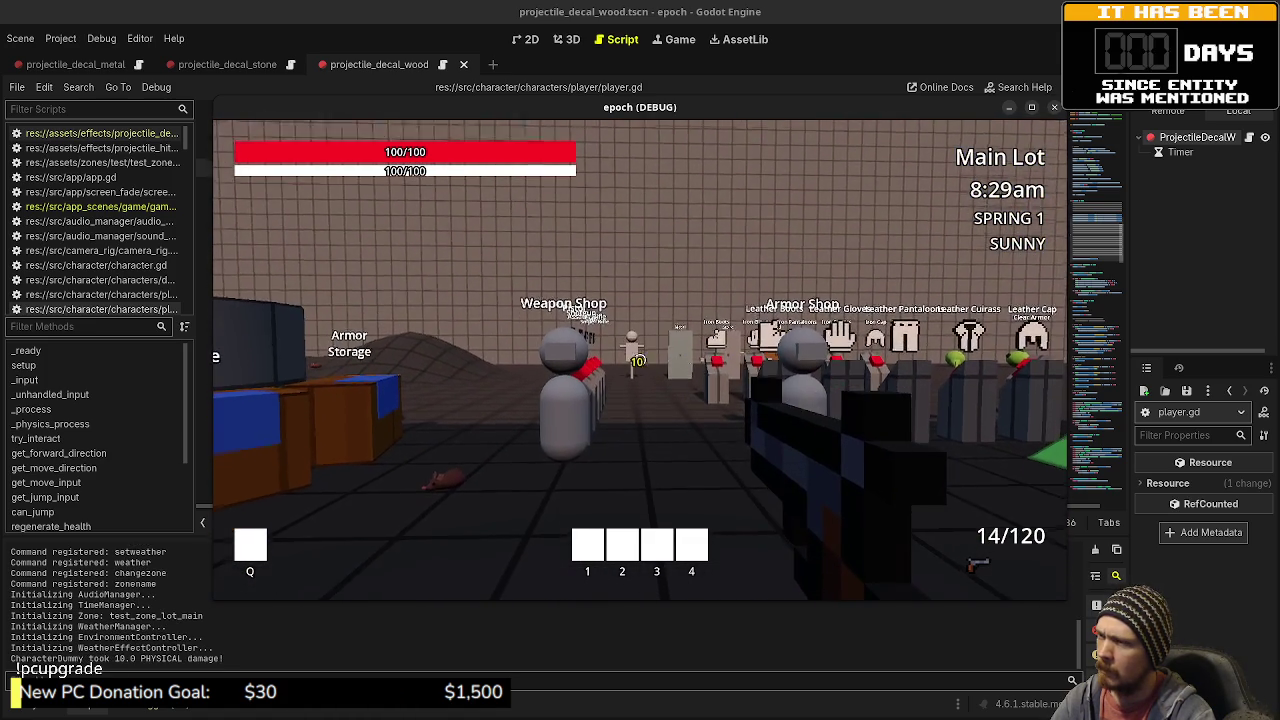
key("w")
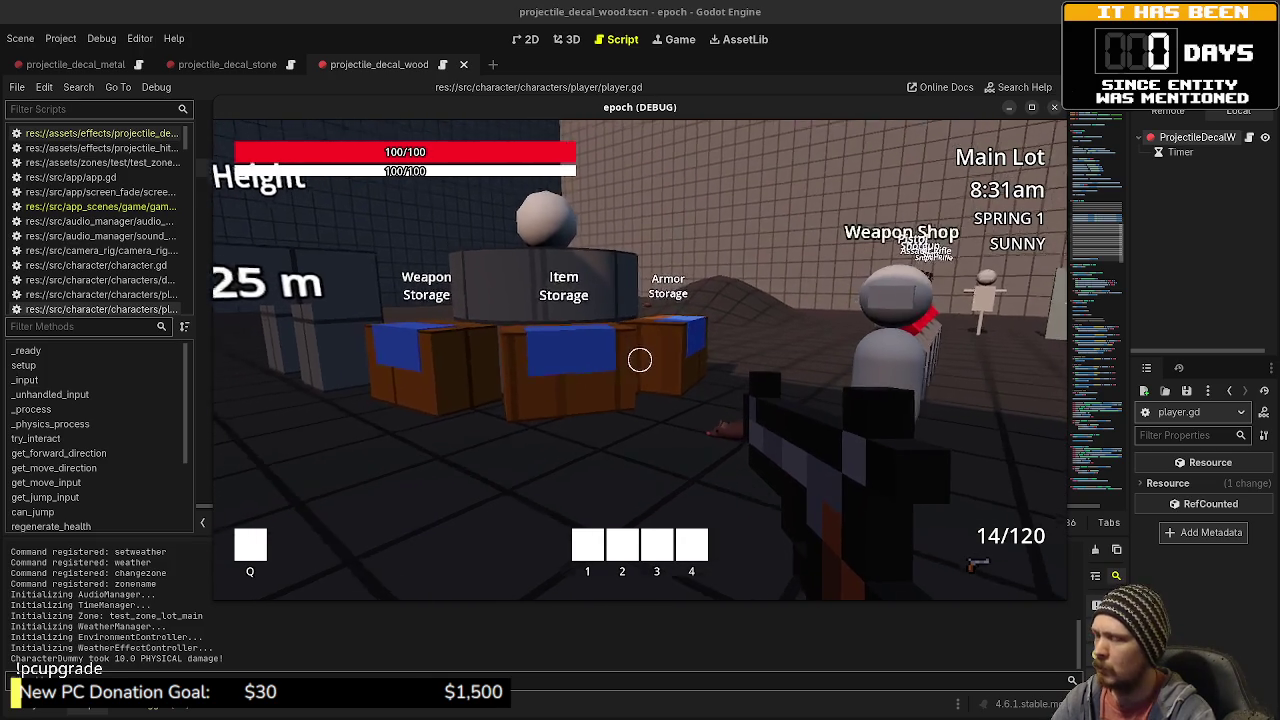
- Move the Potion and Mega Potion stacks from Item Storage into the Backpack
key("Tab")
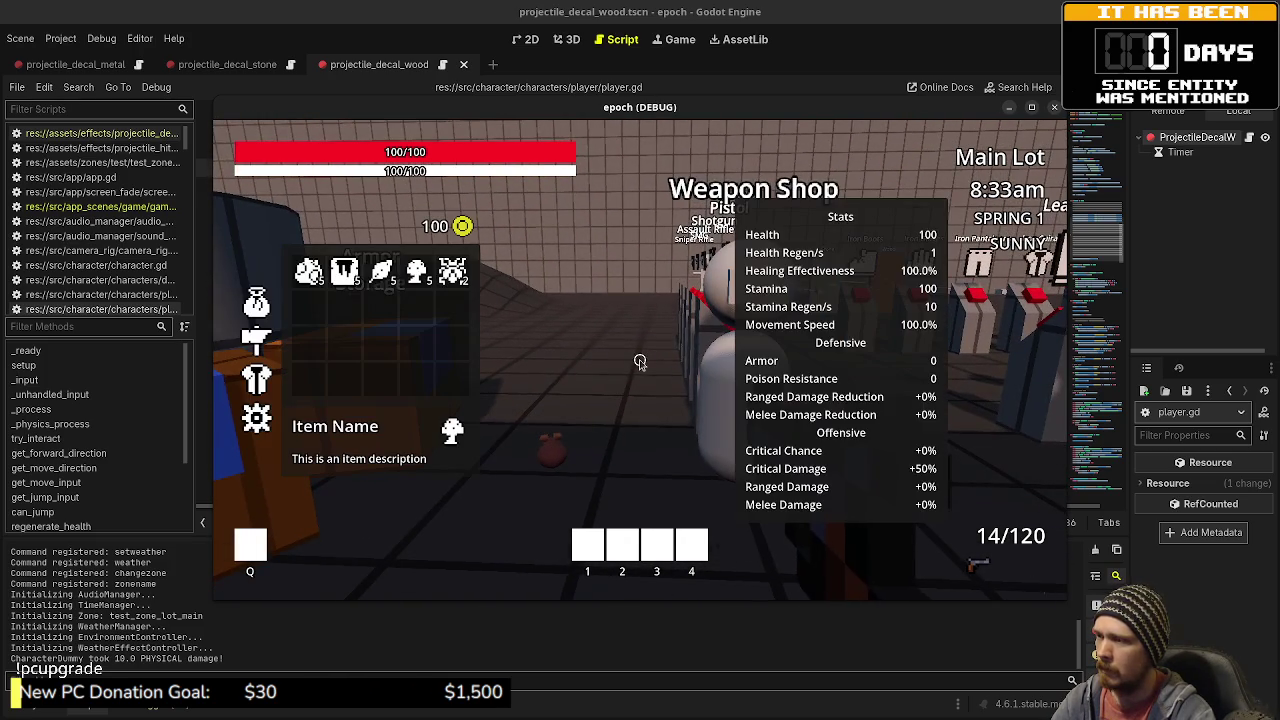
key("Tab")
key("w")
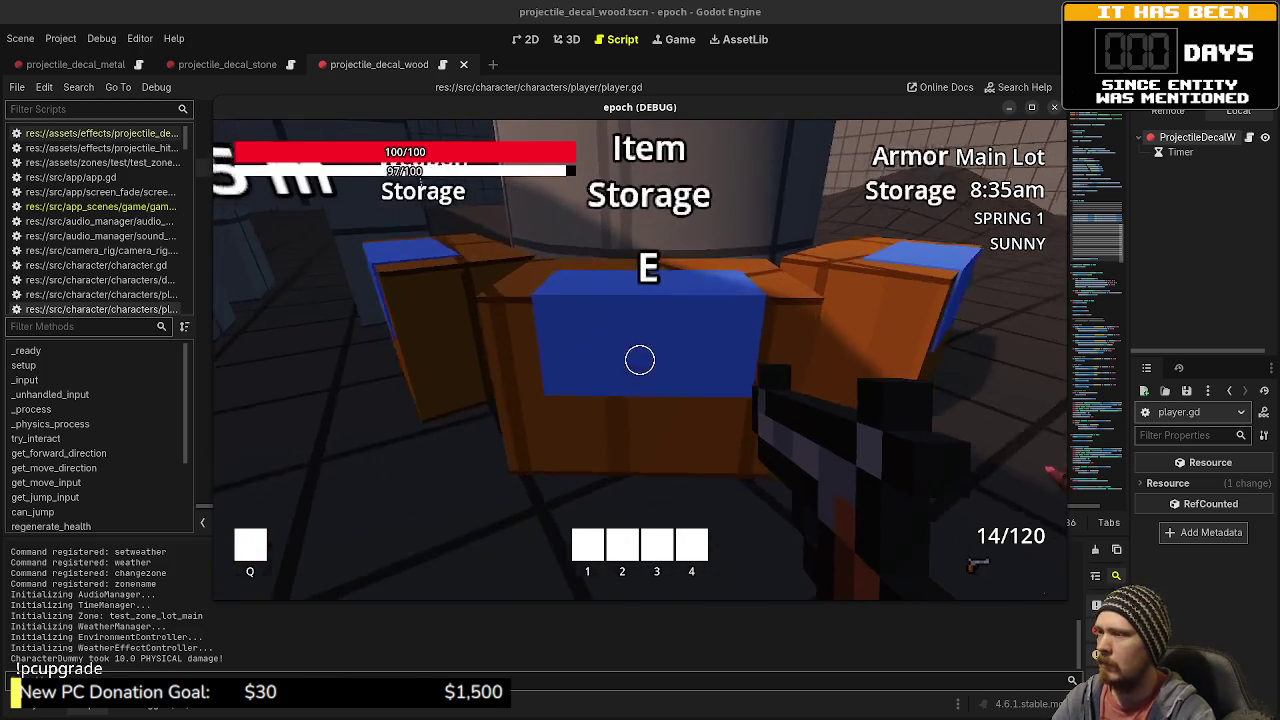
key("e")
double_click(807, 318)
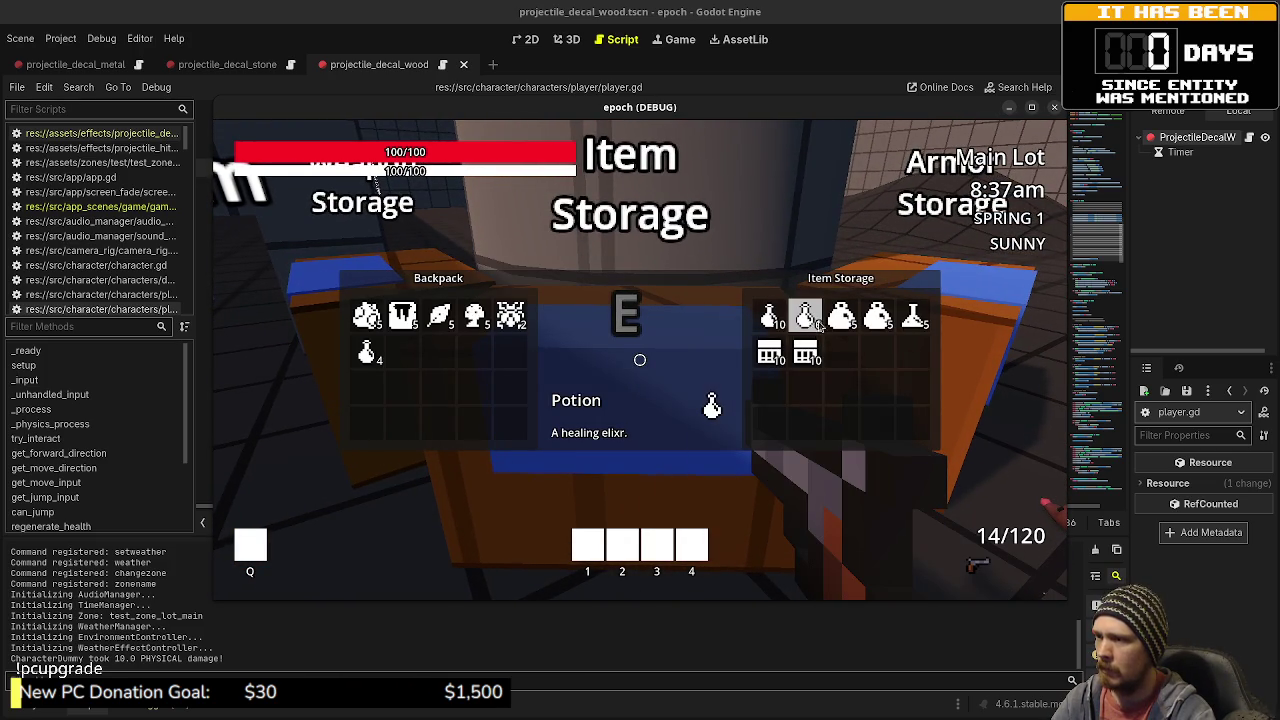
double_click(878, 318)
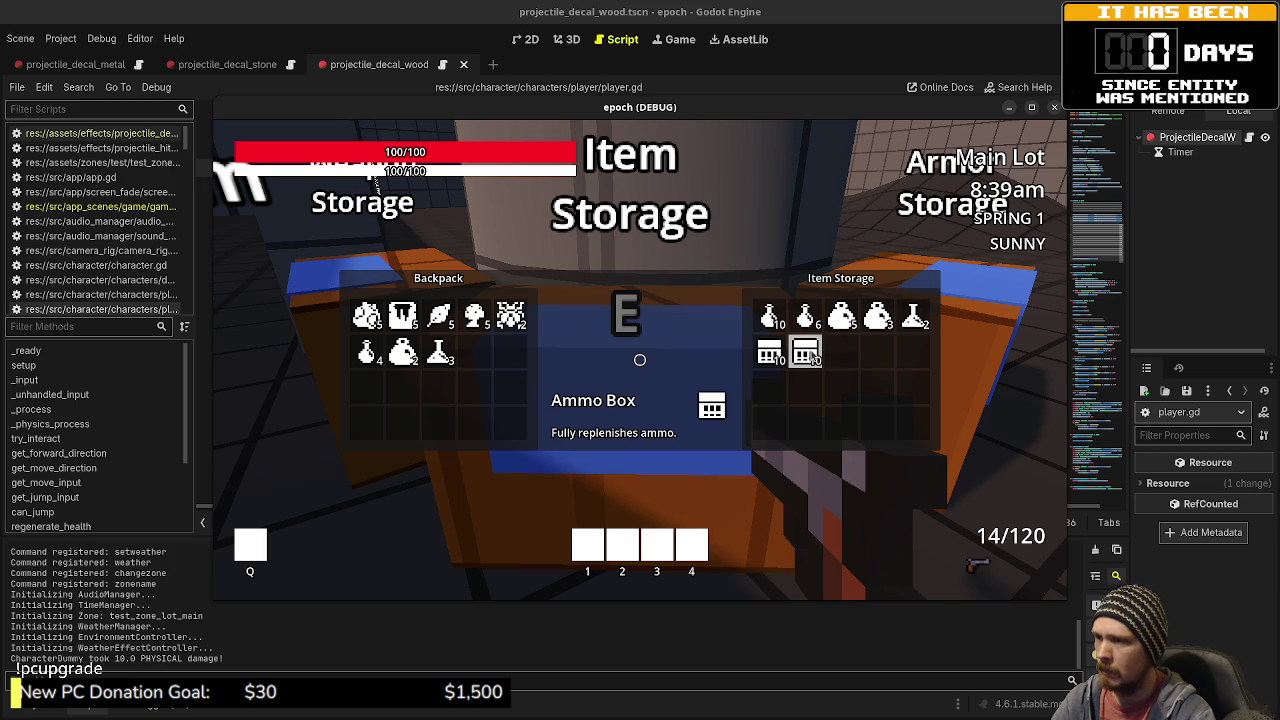
key("e")
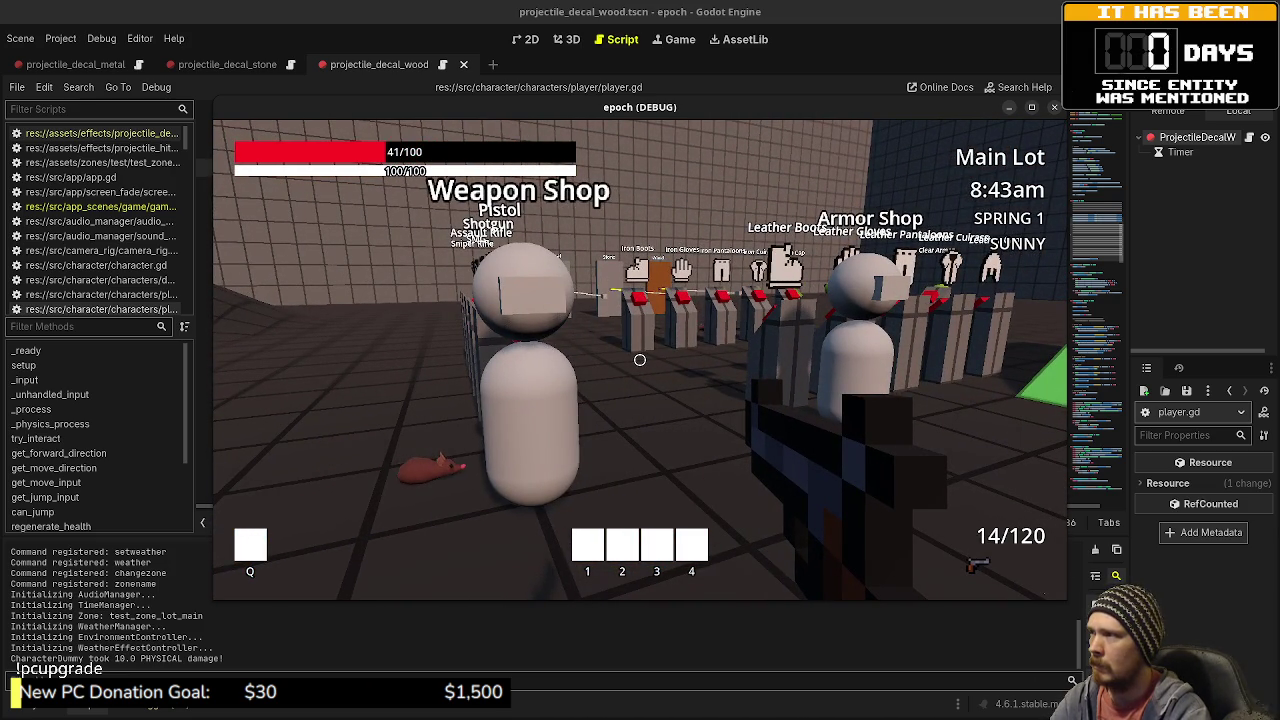
- Drink a Potion from the inventory to restore health to 100/100
key("e")
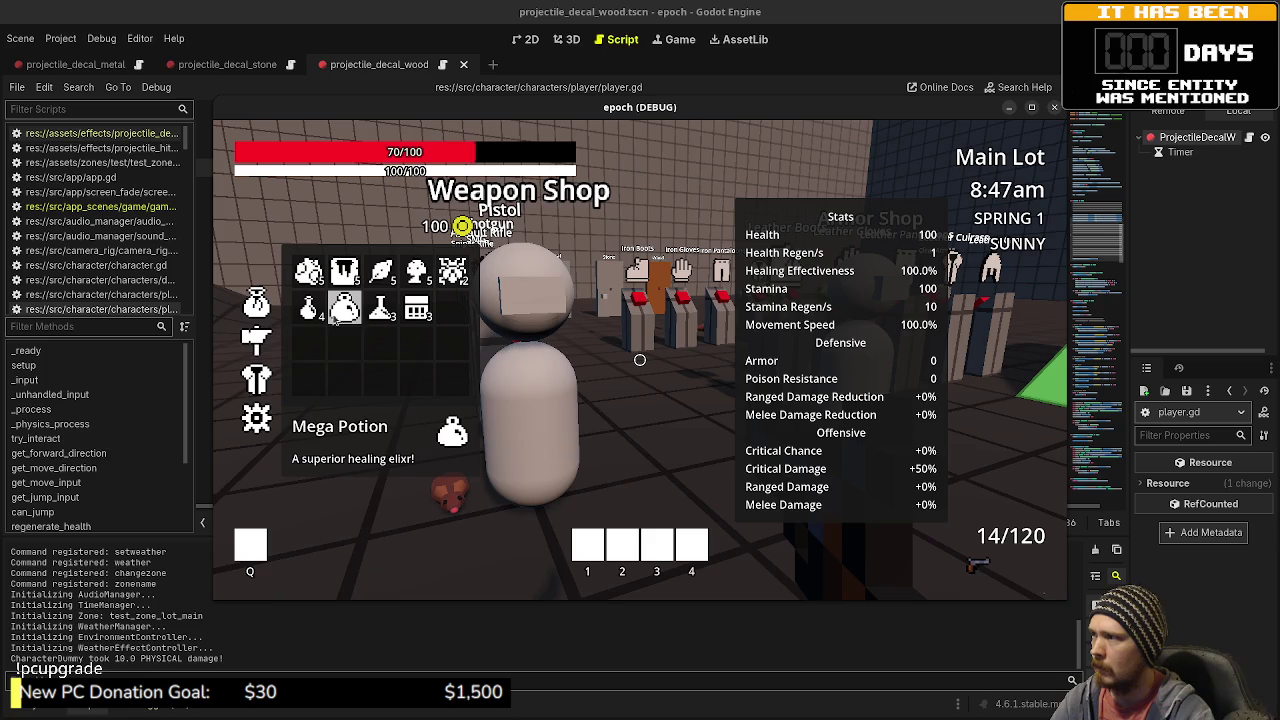
left_click(308, 308)
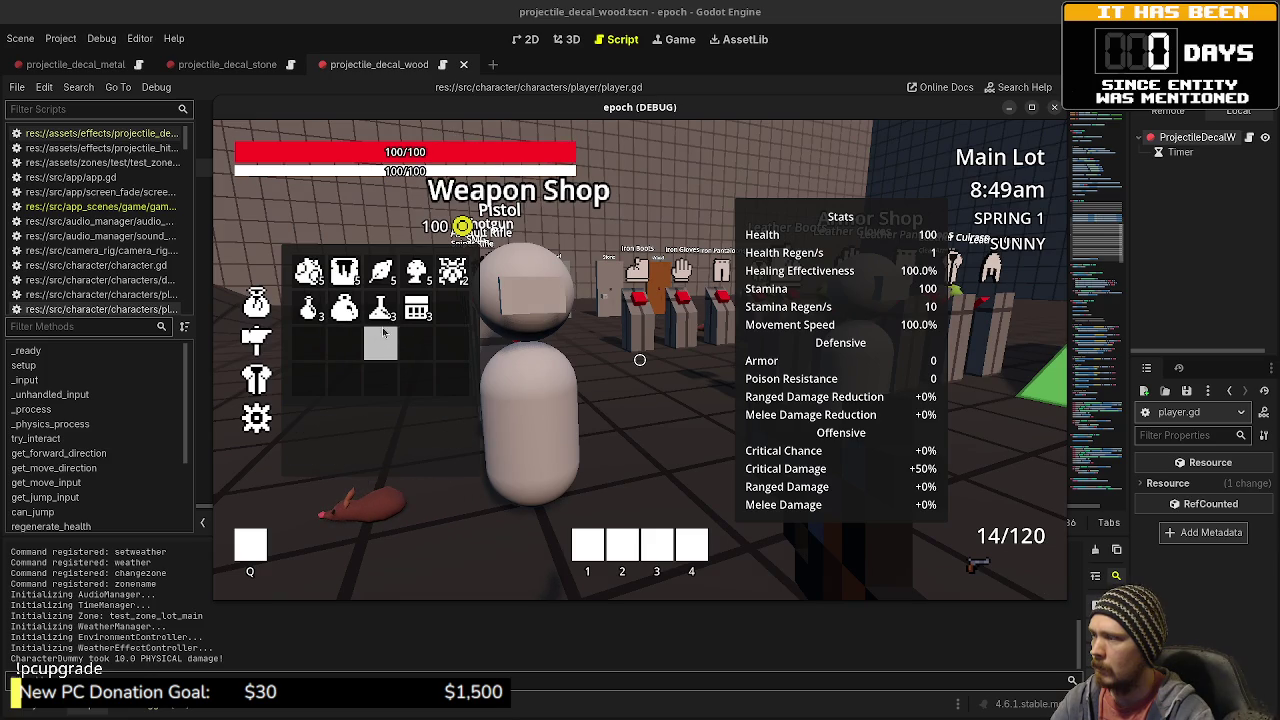
key("Tab")
key("w")
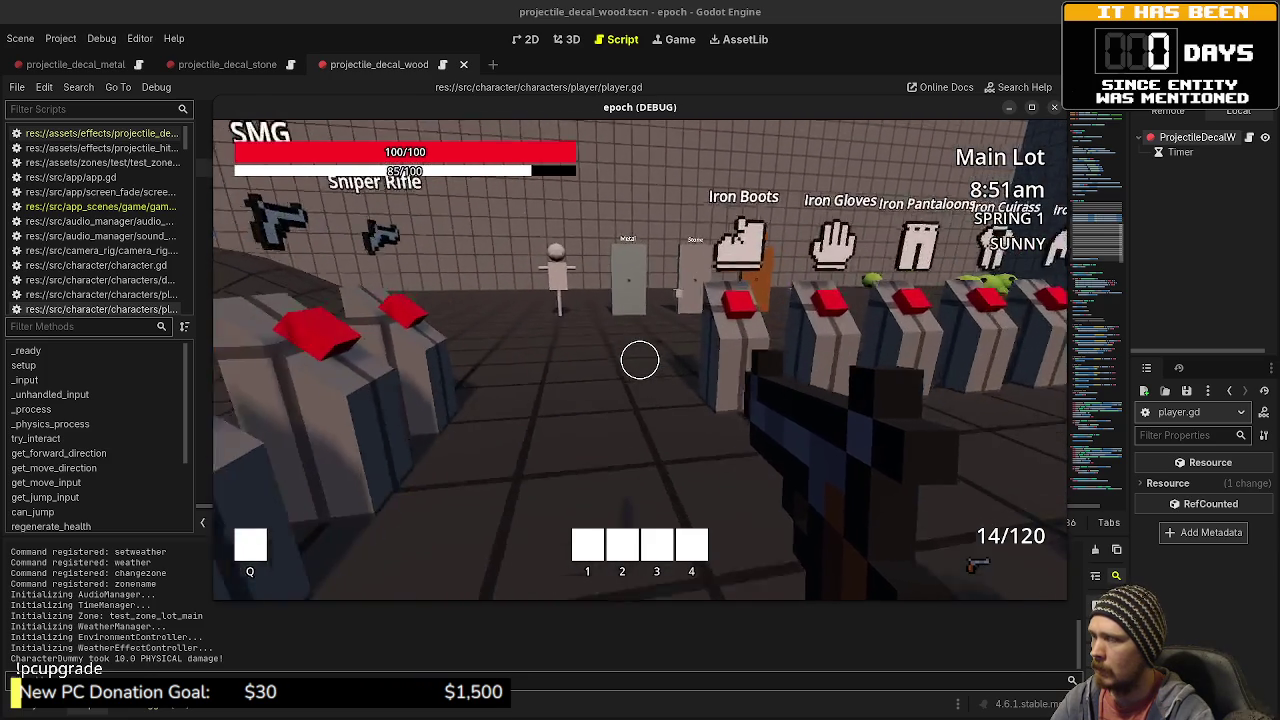
key("Tab")
key("Tab")
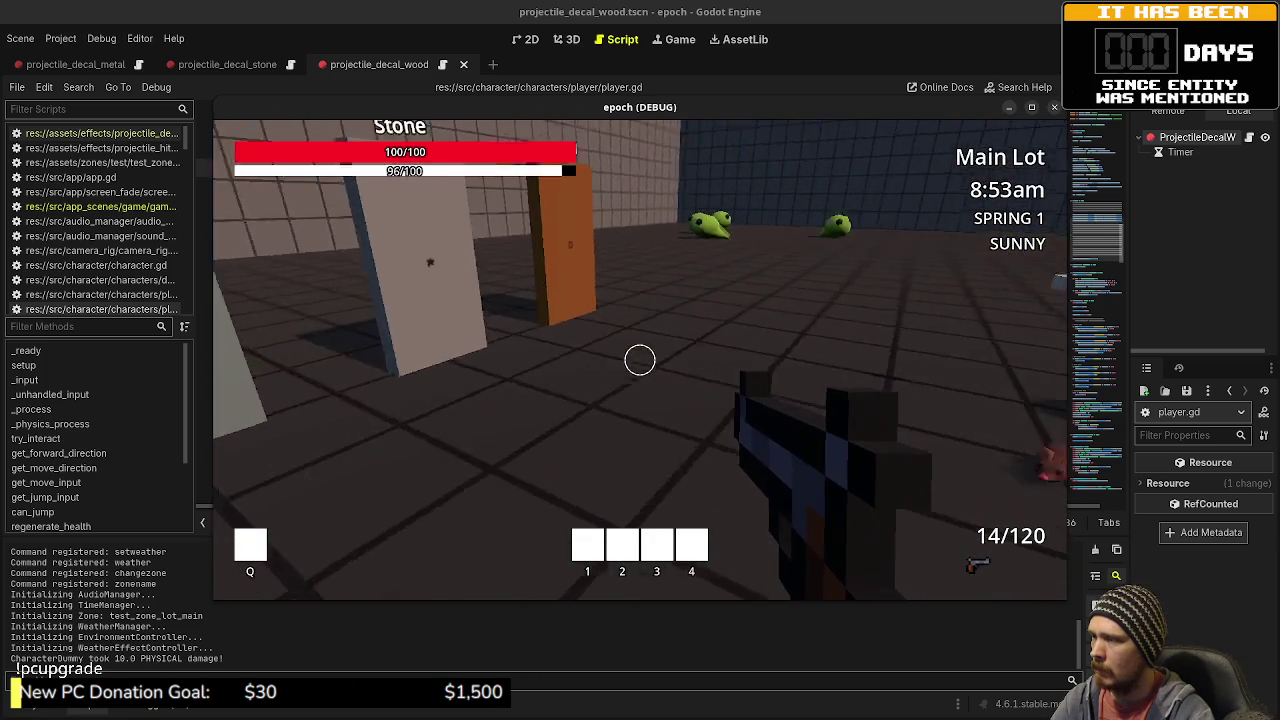
key("Tab")
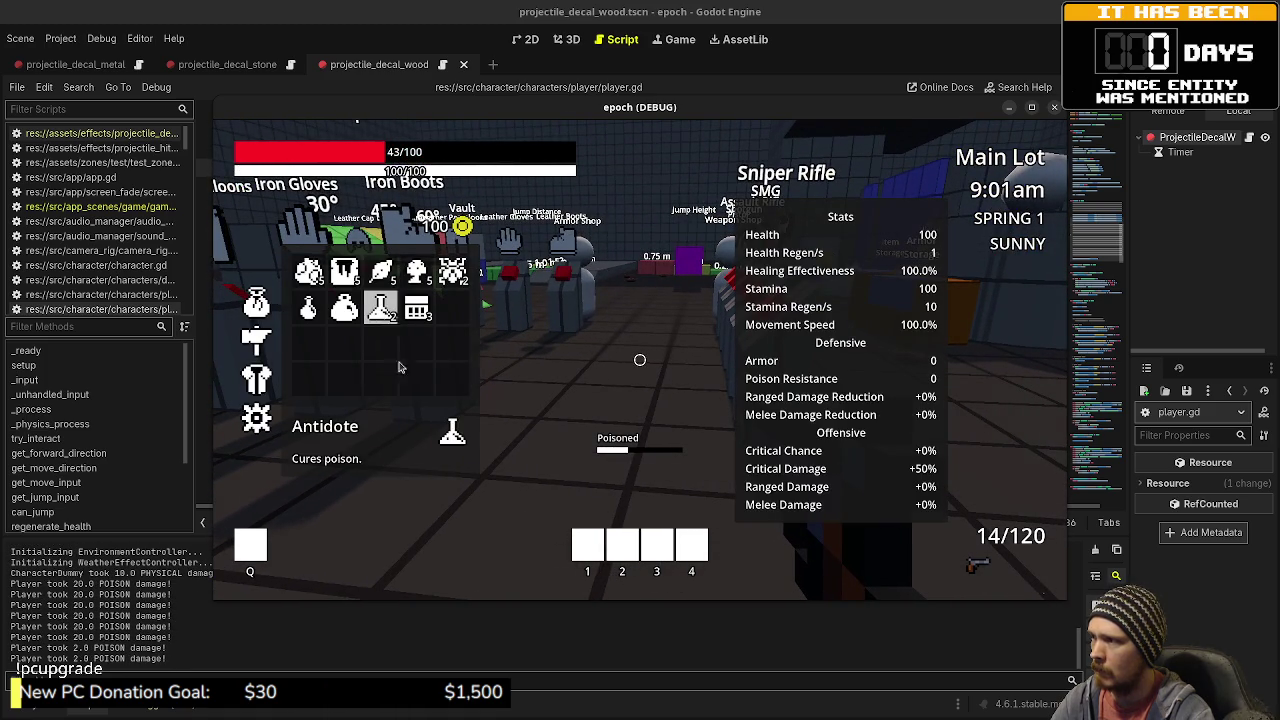
- Fire all five shotgun shells at the training dummy
key("Tab")
scroll(640, 360, "down", 1)
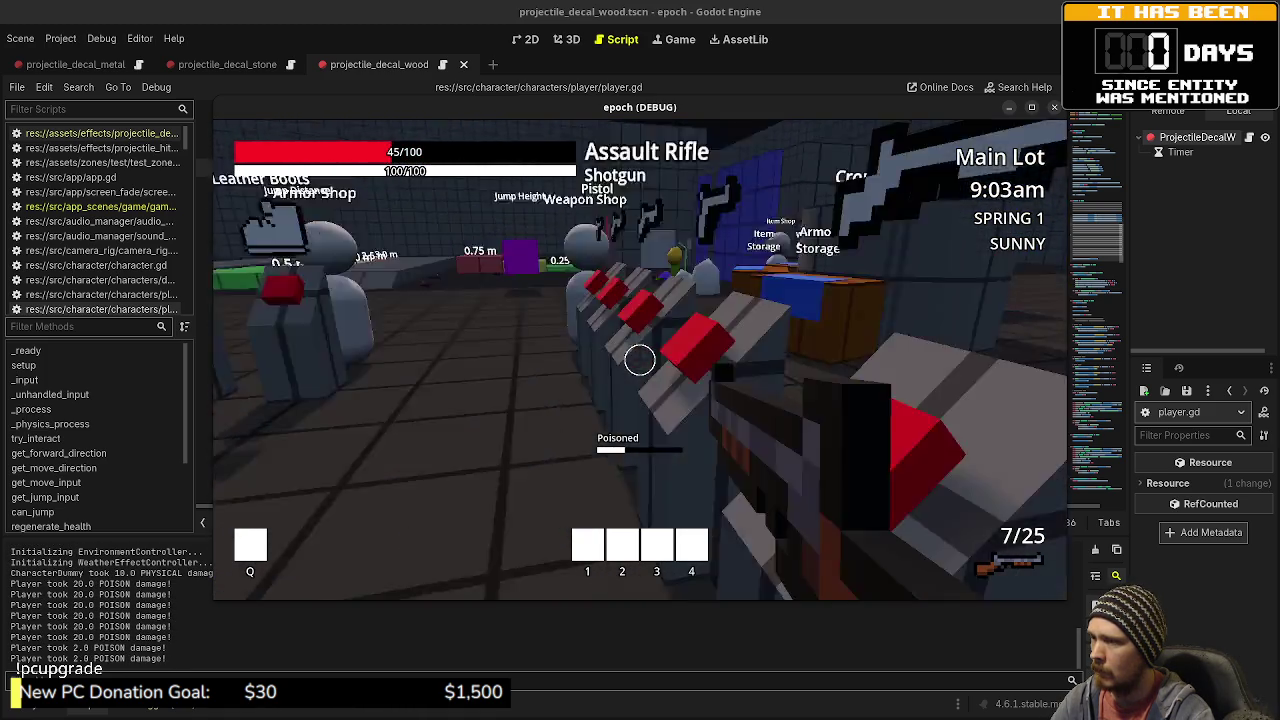
left_click(640, 360)
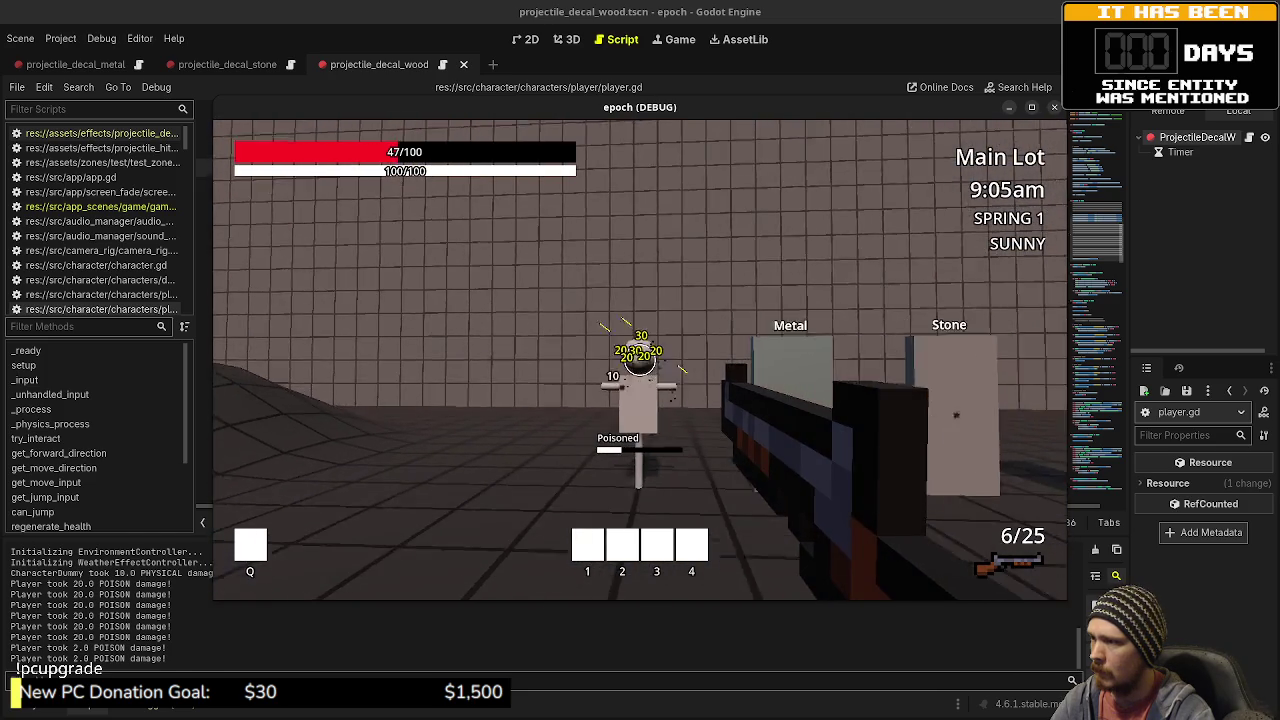
left_click(640, 360)
left_click(640, 360)
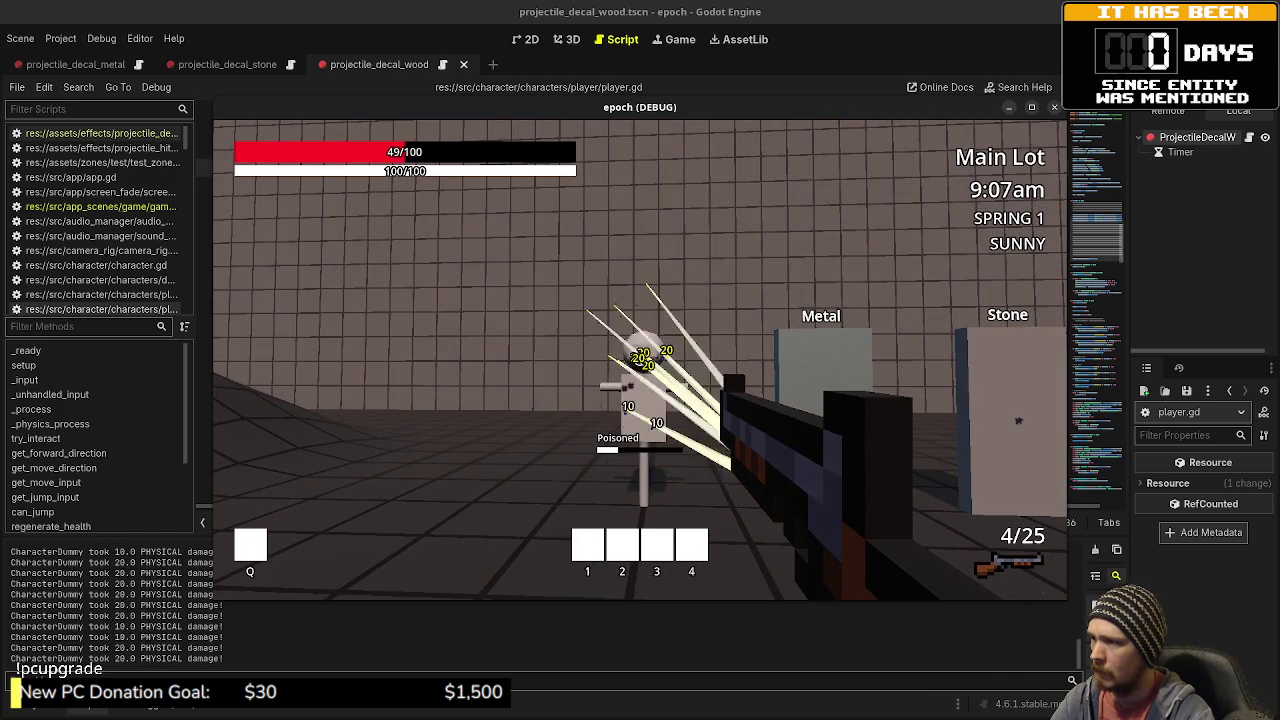
left_click(640, 360)
left_click(640, 360)
- Switch to the pistol and shoot the dummy, reloading twice
scroll(640, 360, "down", 1)
left_click(640, 360)
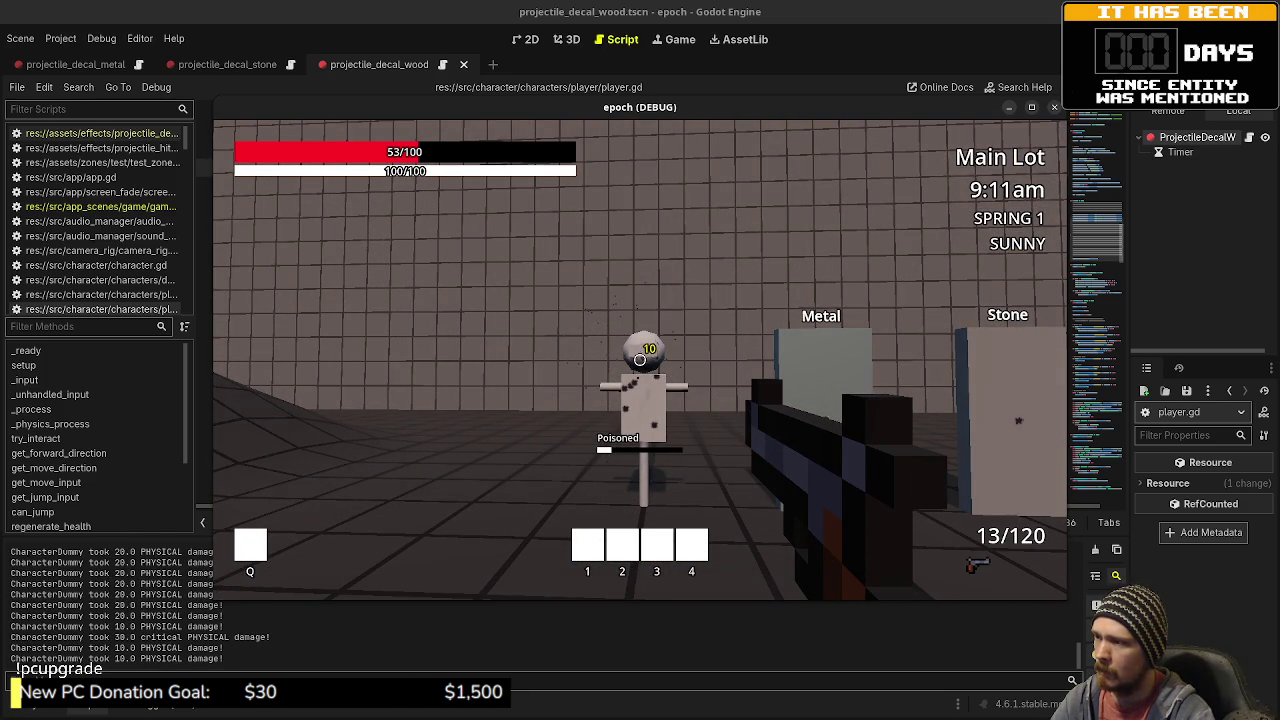
left_click(640, 360)
left_click(640, 360)
key("r")
left_click(640, 360)
left_click(640, 360)
left_click(640, 360)
key("r")
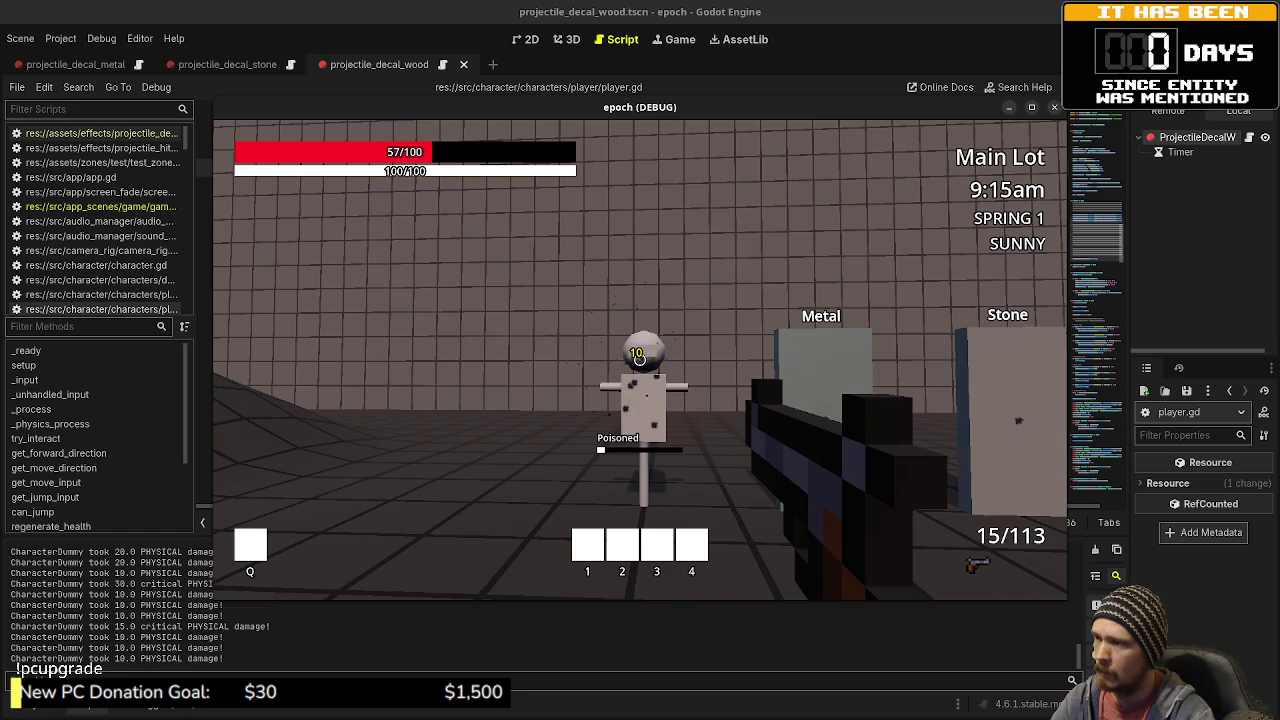
left_click(640, 360)
left_click(640, 360)
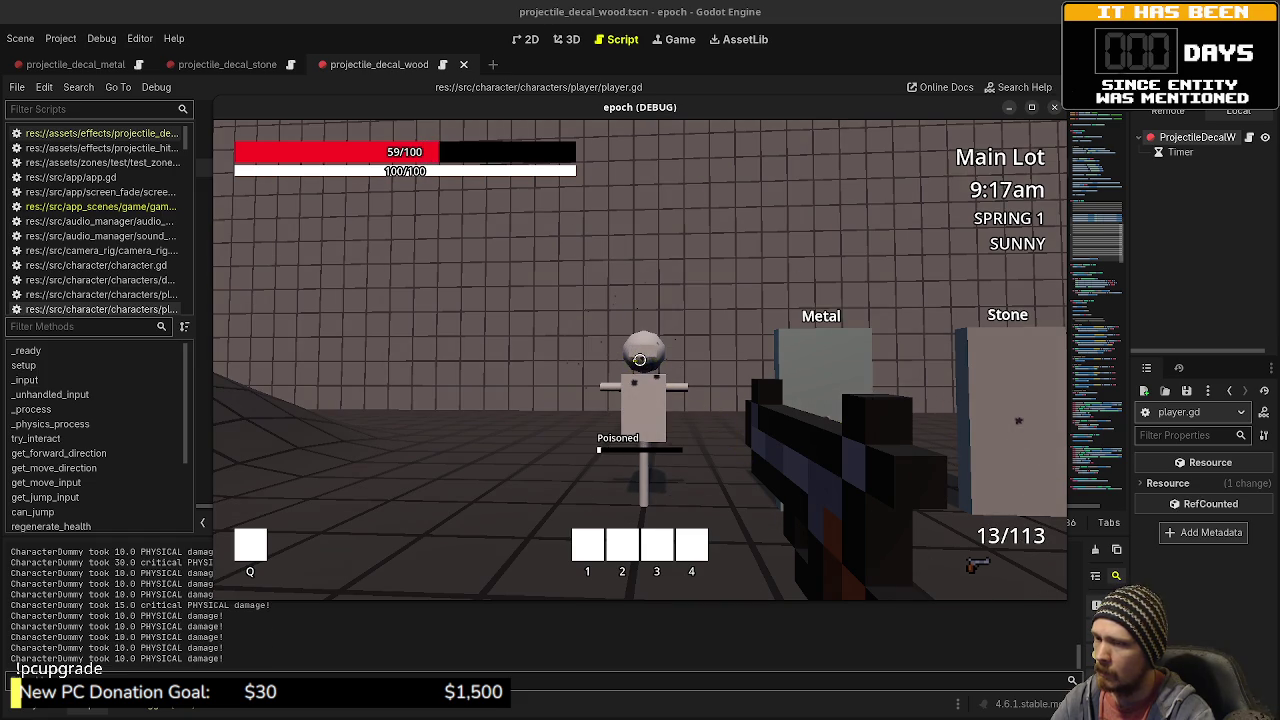
- Switch to the long gun and shoot the dummy, reloading twice
scroll(640, 360, "down", 1)
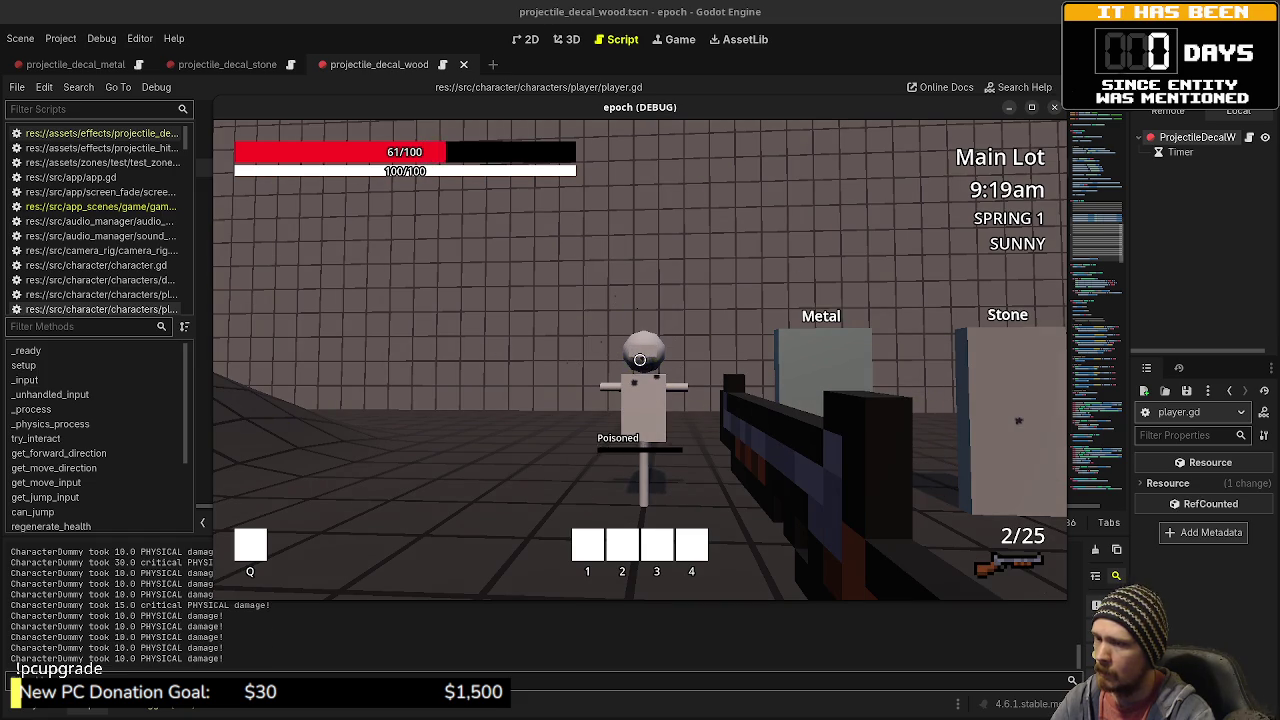
left_click(640, 360)
left_click(640, 360)
key("r")
left_click(640, 360)
left_click(640, 360)
left_click(640, 360)
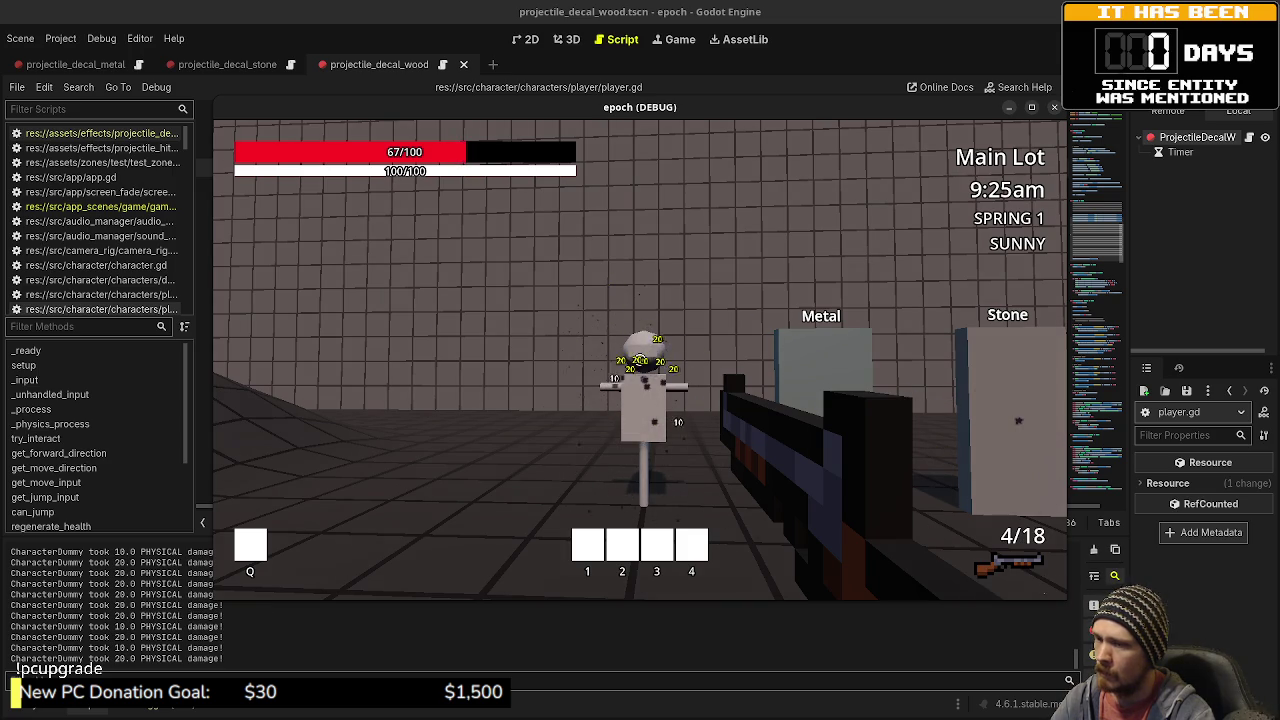
key("r")
left_click(640, 360)
left_click(640, 360)
- Refill ammo with an Ammo Box from the inventory and stop the running game
key("Tab")
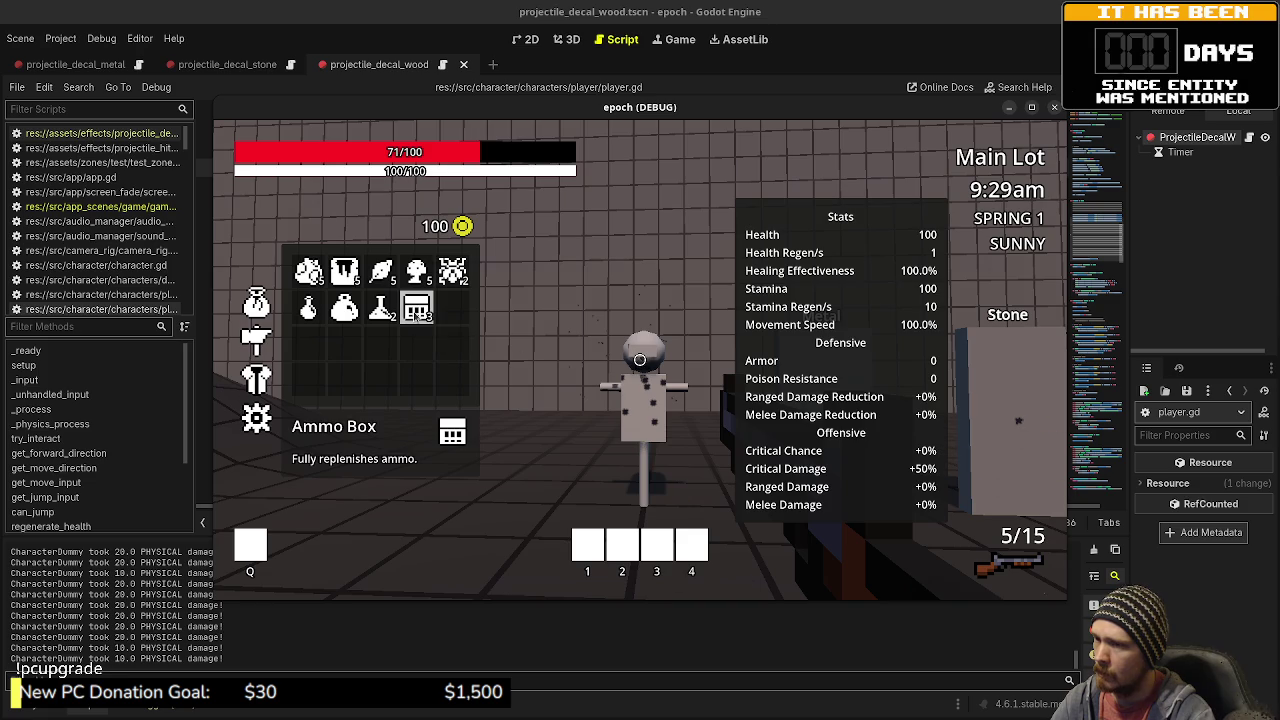
left_click(416, 309)
key("Tab")
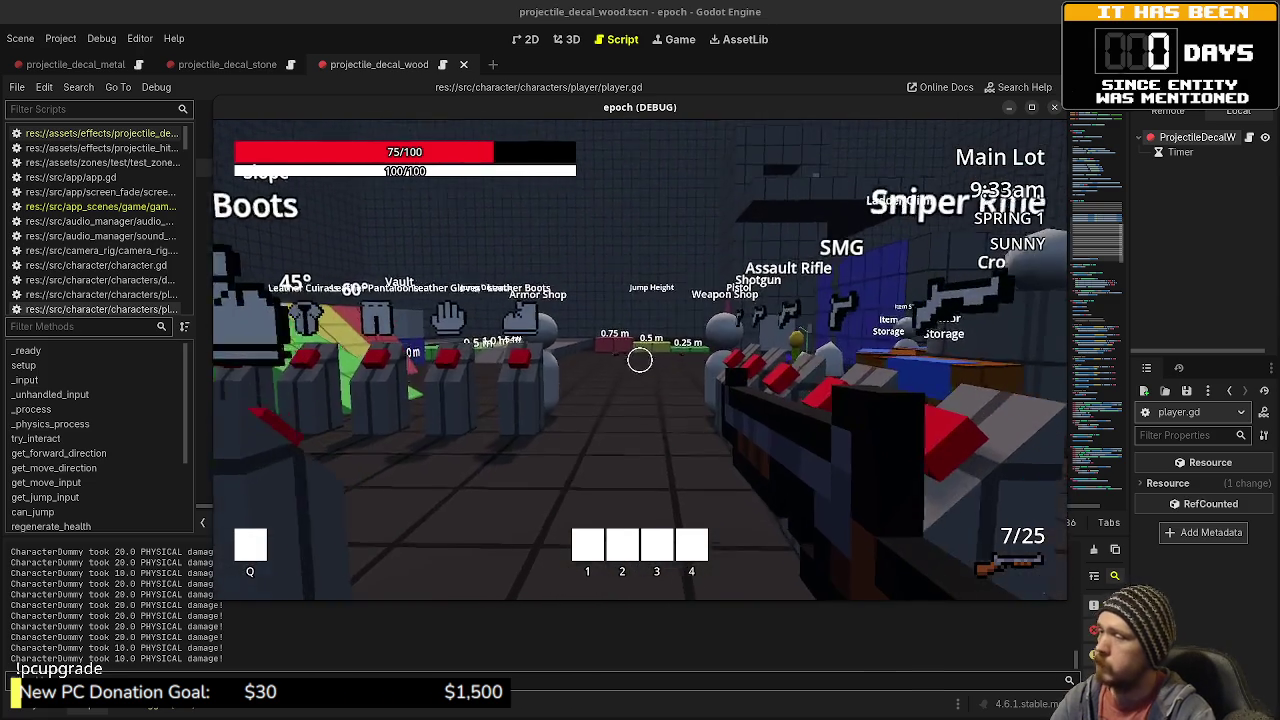
key("Tab")
key("Tab")
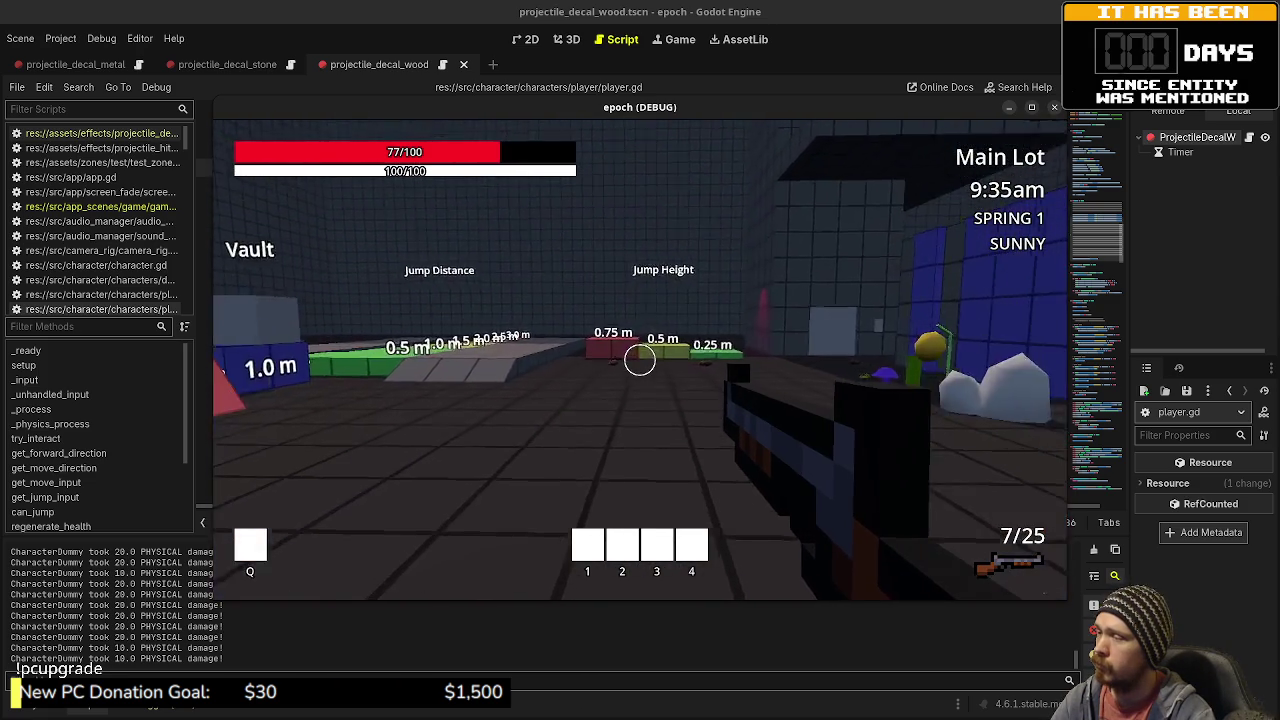
key("F8")
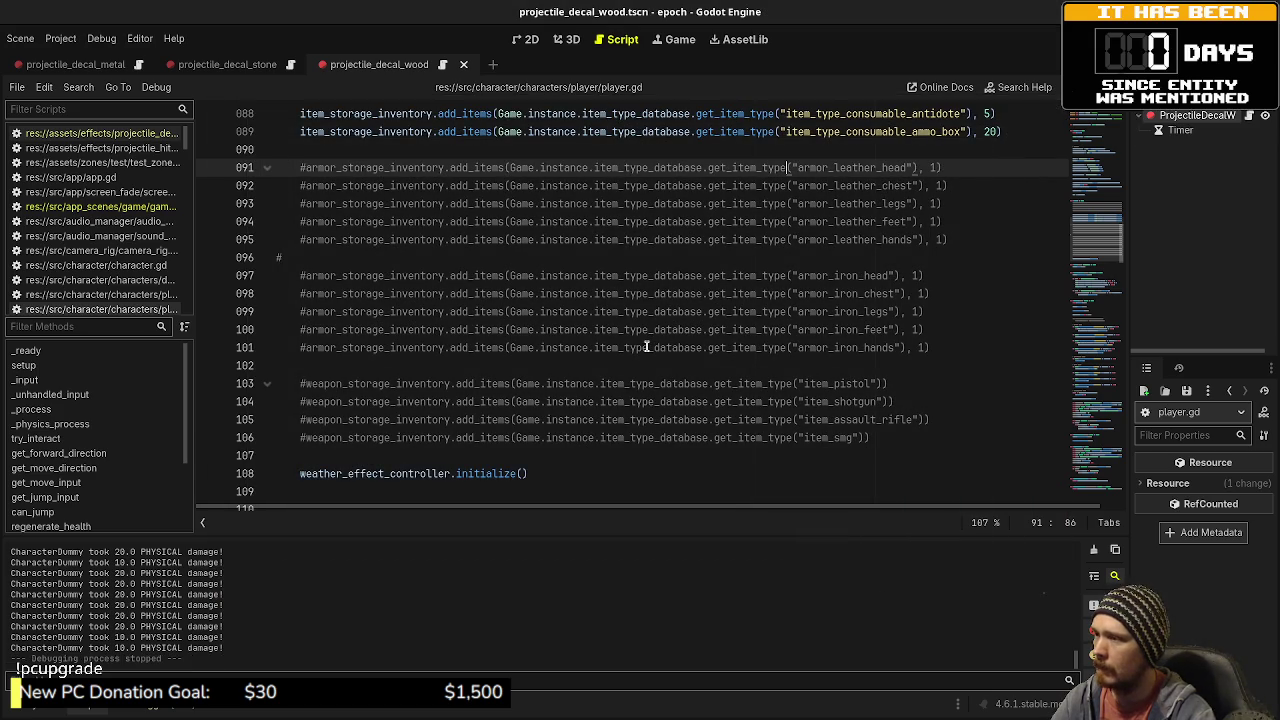
- Enlarge the FileSystem dock, select data/entity_types/entity_type_gather_node_herb.tres, and widen the Inspector
left_click(45, 712)
mouse_move(403, 550)
left_mouse_down()
mouse_move(400, 165)
mouse_move(385, 229)
left_mouse_up()
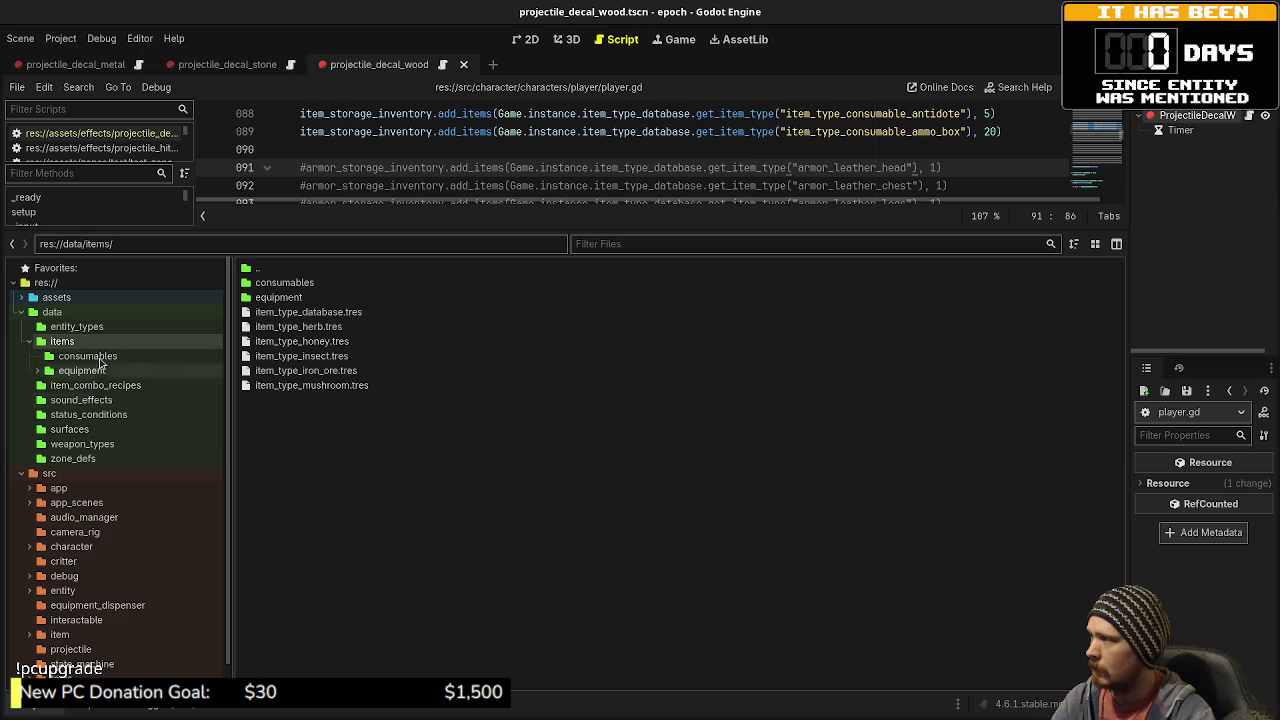
left_click(80, 327)
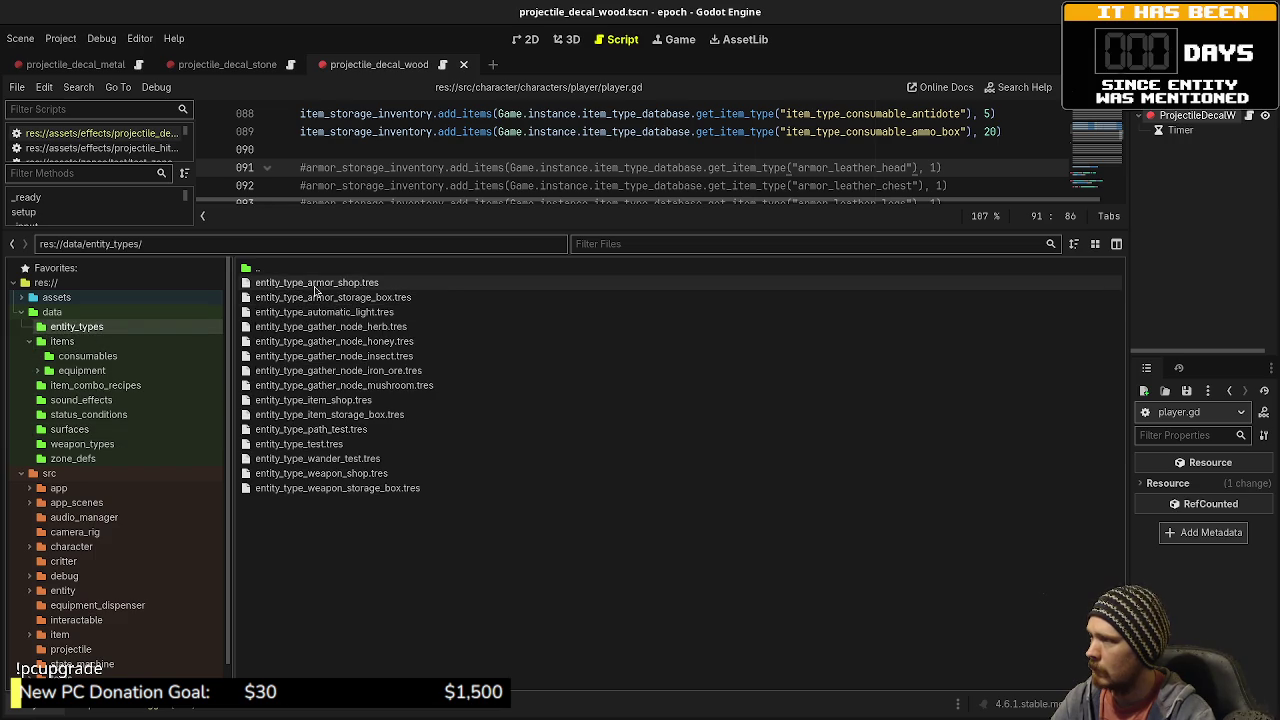
left_click(318, 328)
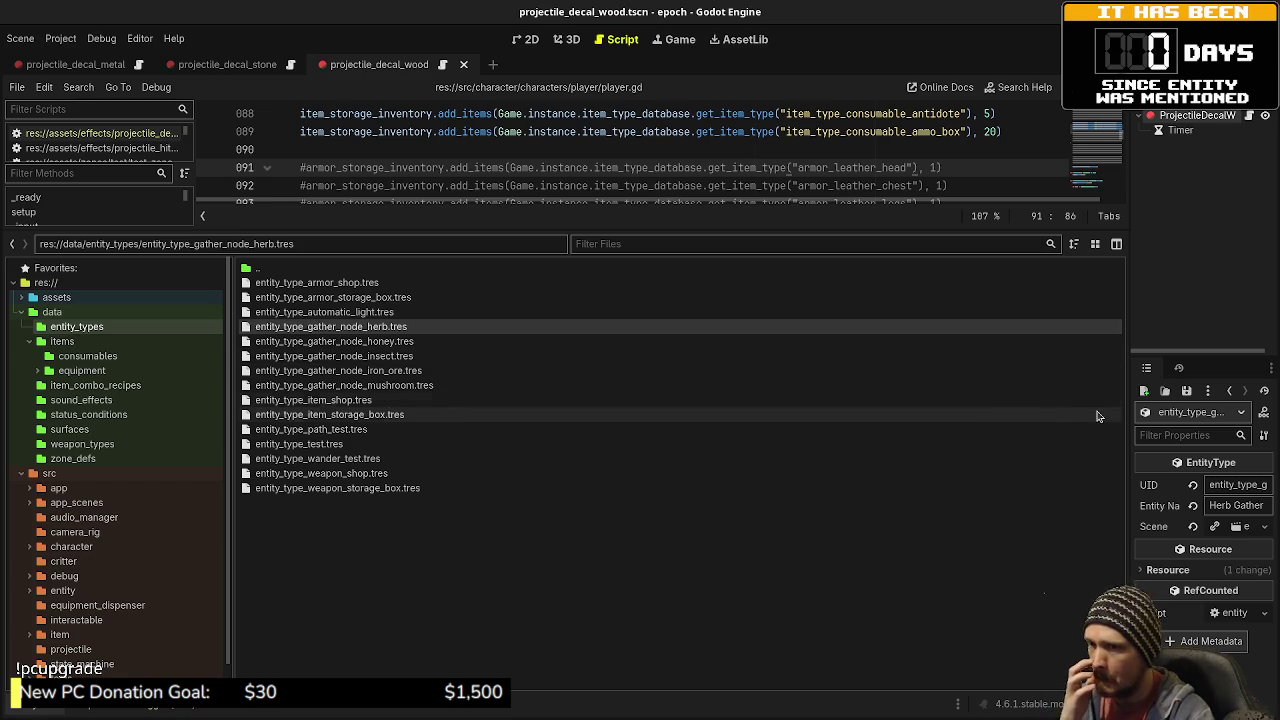
left_click_drag(1129, 413, 745, 448)
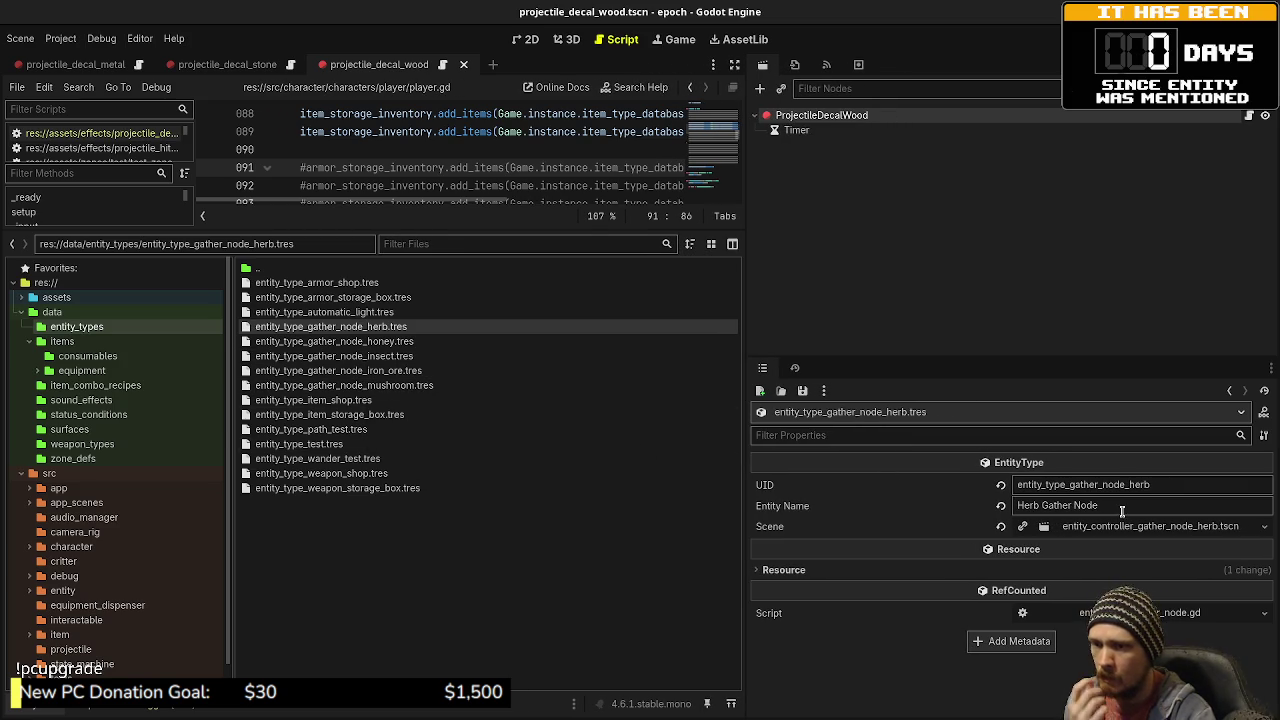
left_click(1046, 528)
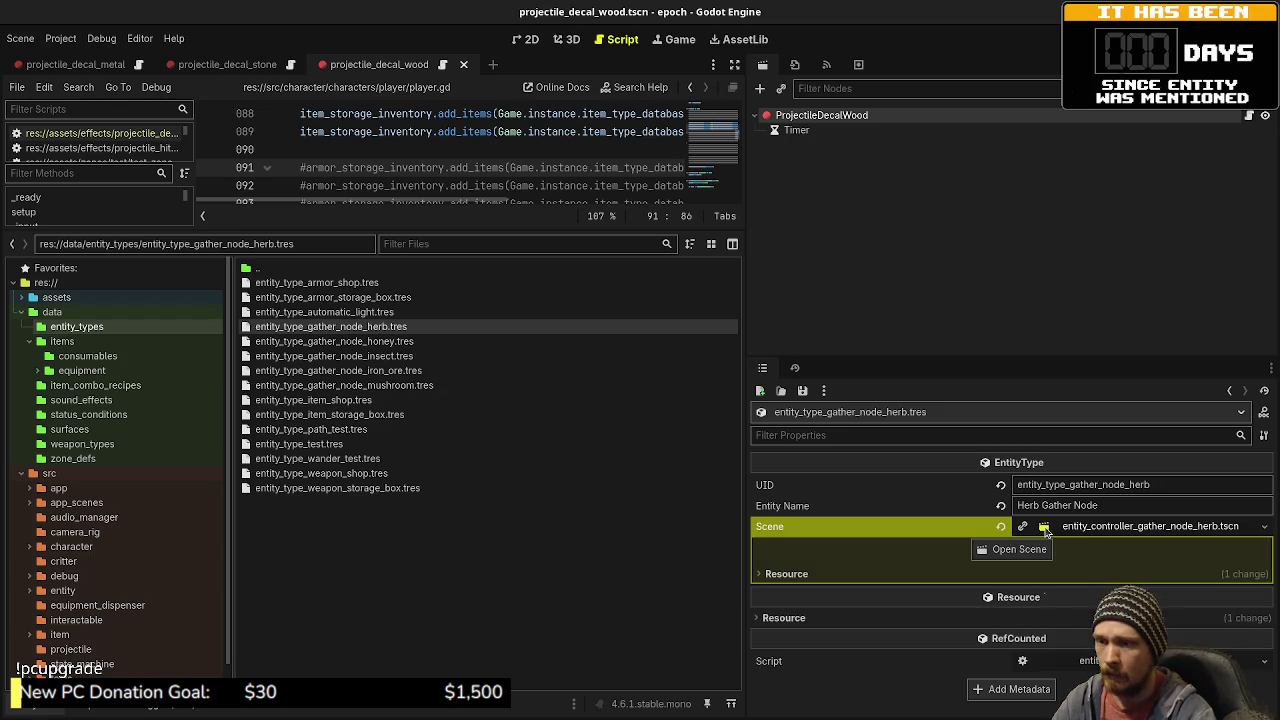
left_click(1044, 528)
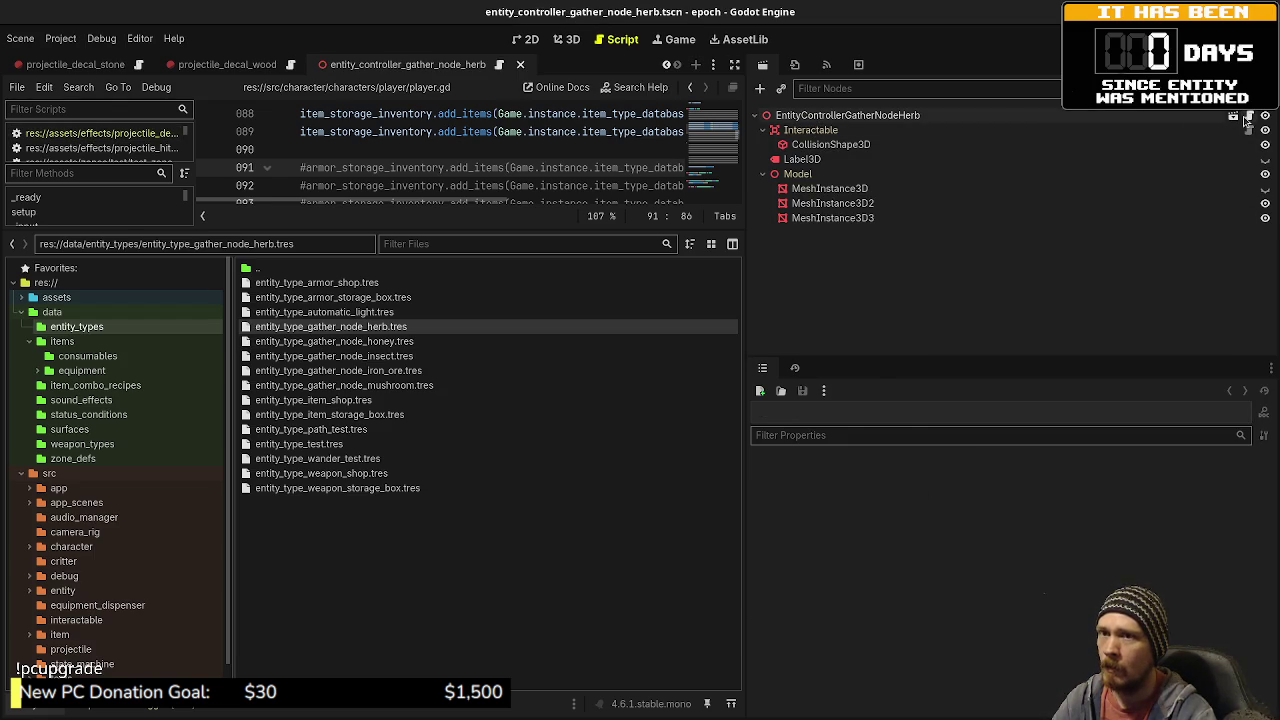
left_click(1248, 116)
left_click(838, 118)
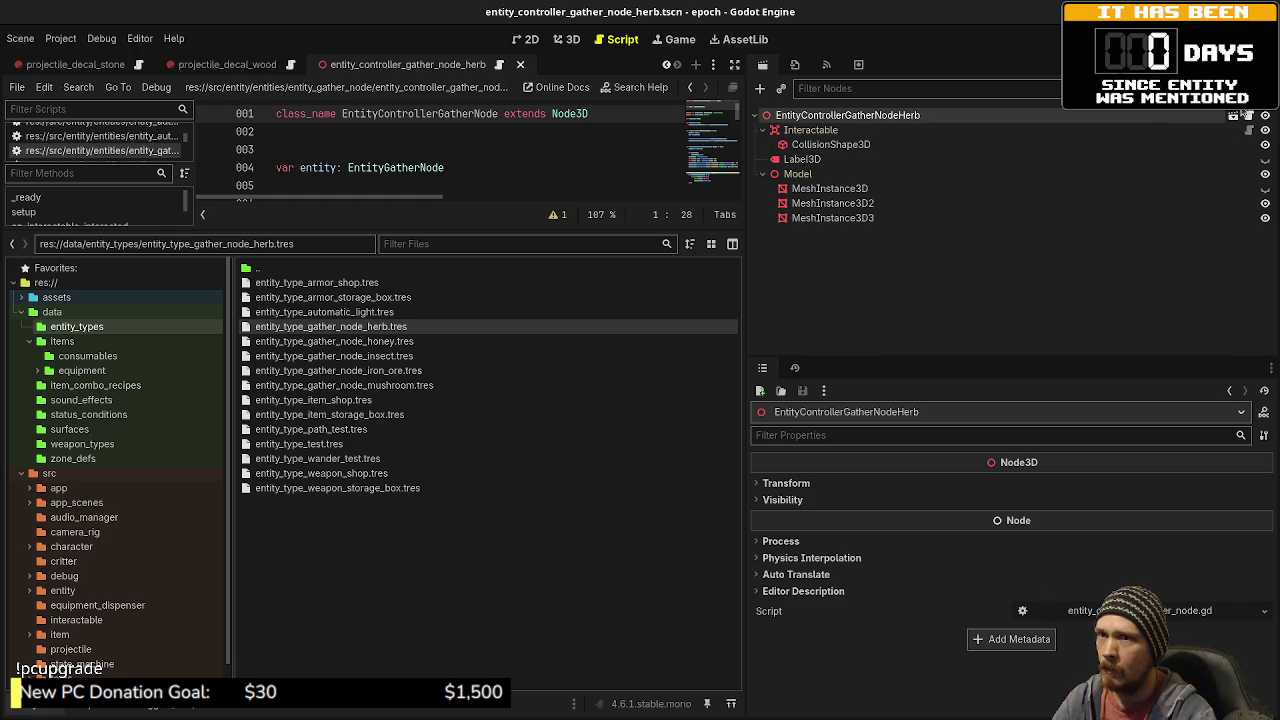
left_click(1250, 116)
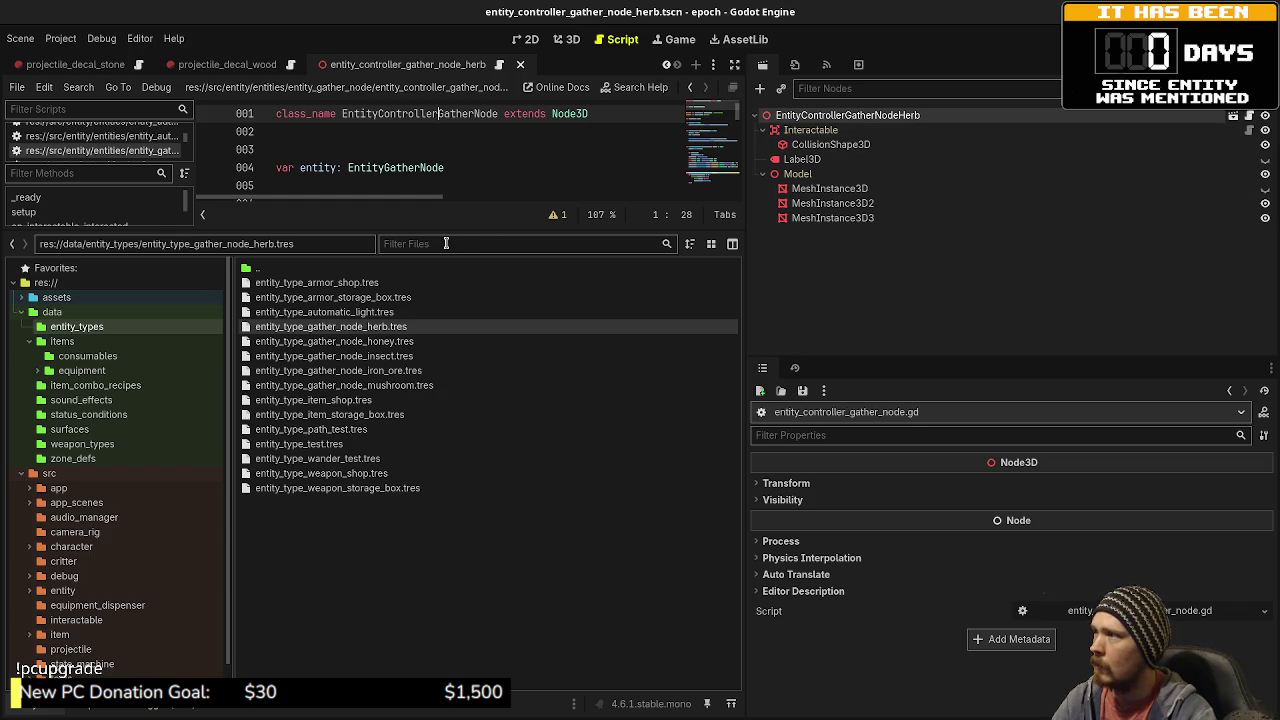
mouse_move(464, 229)
left_mouse_down()
mouse_move(461, 362)
mouse_move(457, 338)
left_mouse_up()
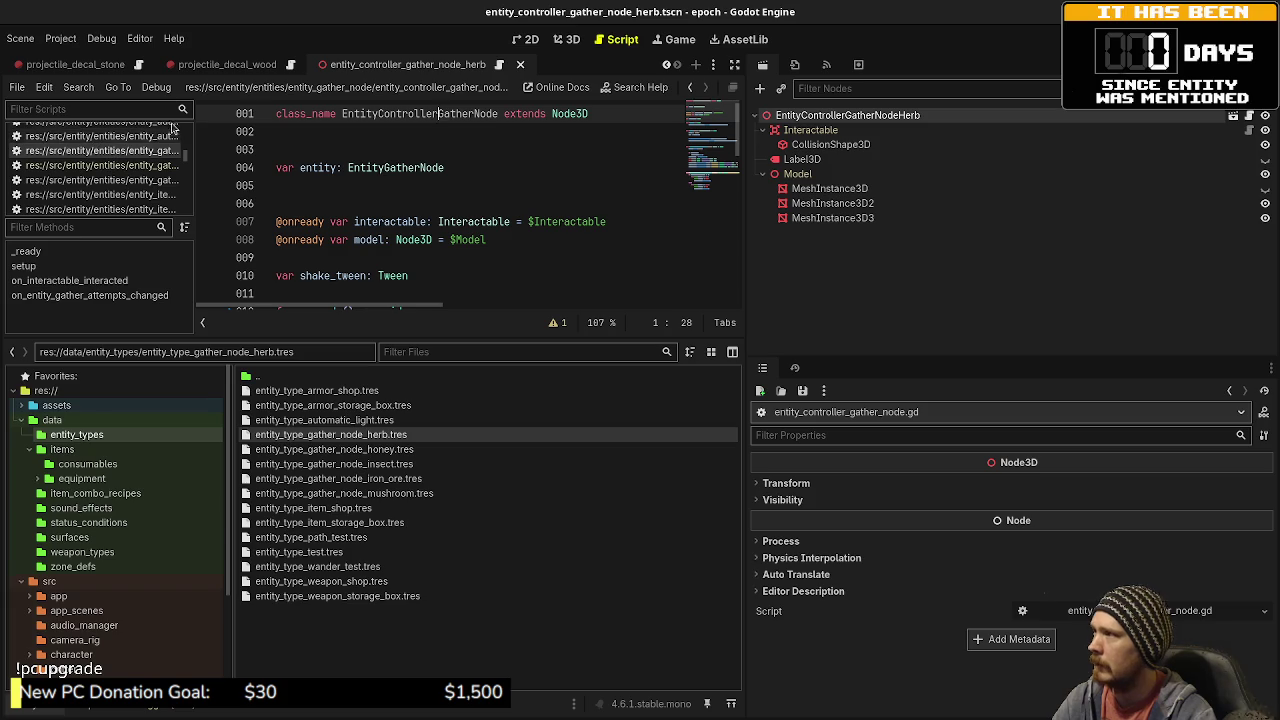
scroll(104, 70, "up", 1)
scroll(125, 160, "up", 3)
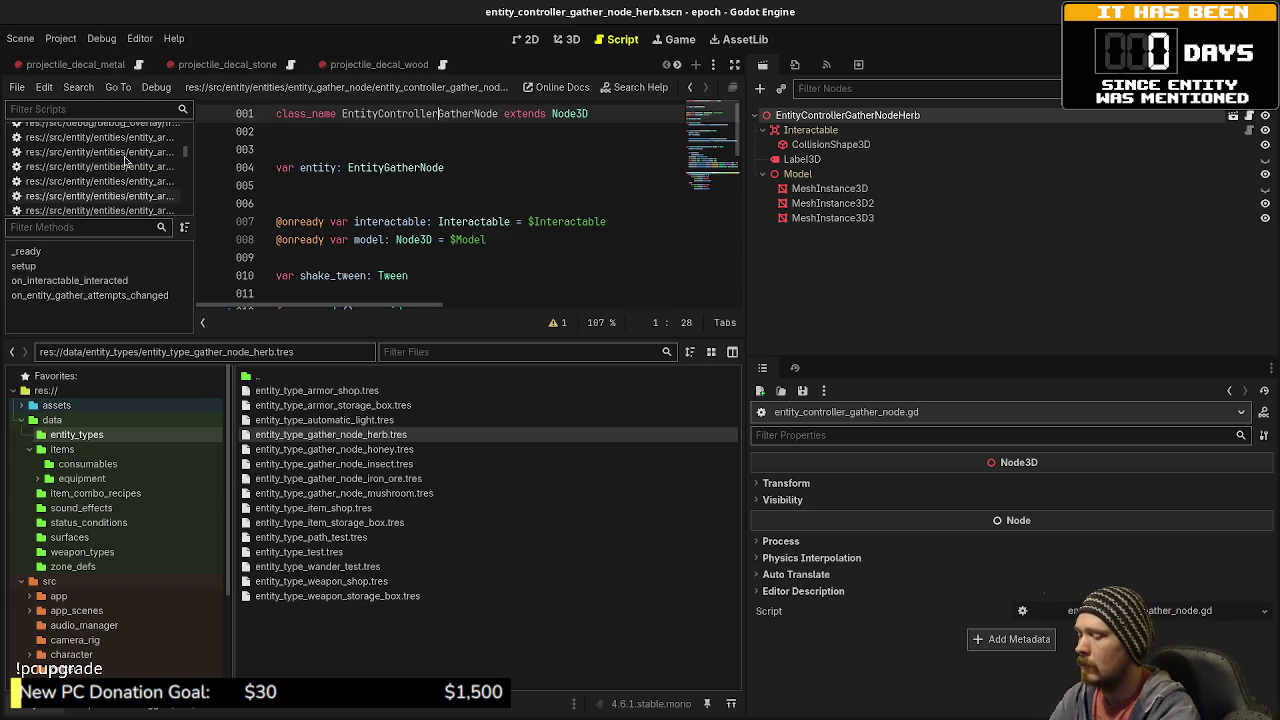
key("ctrl+alt+o")
- Open game.gd from the 'game' script search and scroll to the iron ore gather node setup
type("game")
key("Return")
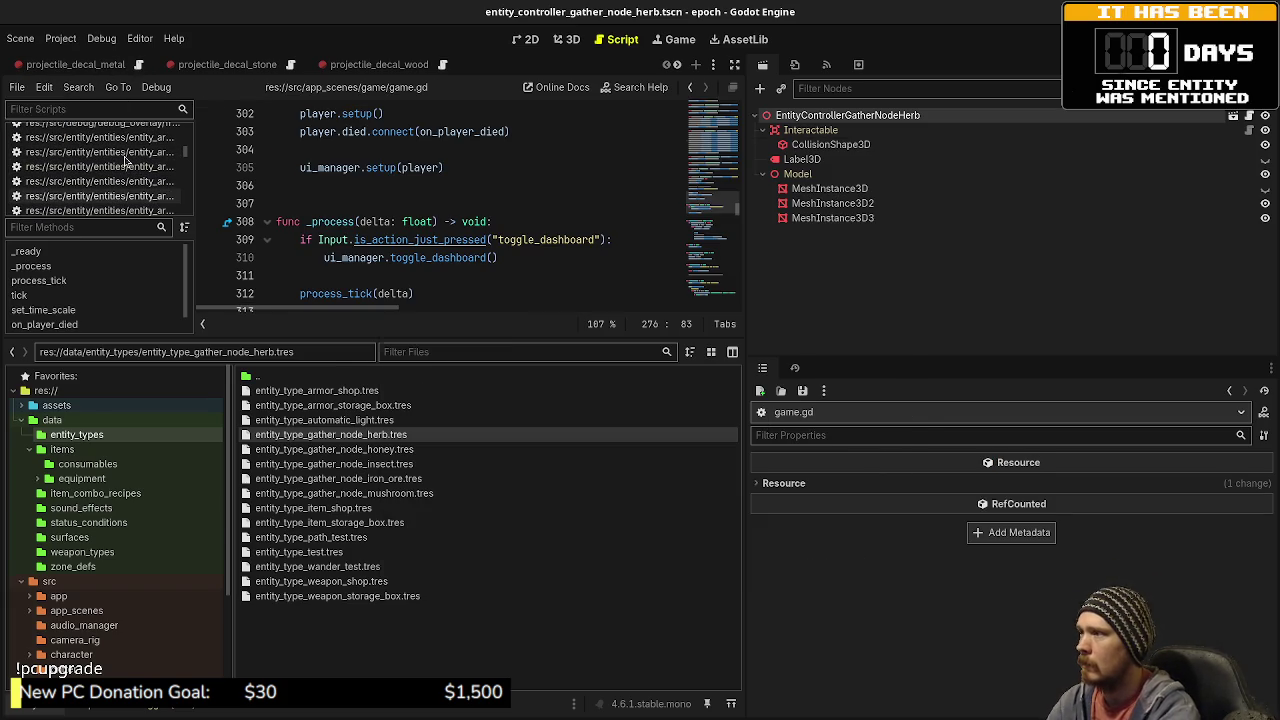
scroll(537, 186, "down", 5)
scroll(537, 186, "up", 15)
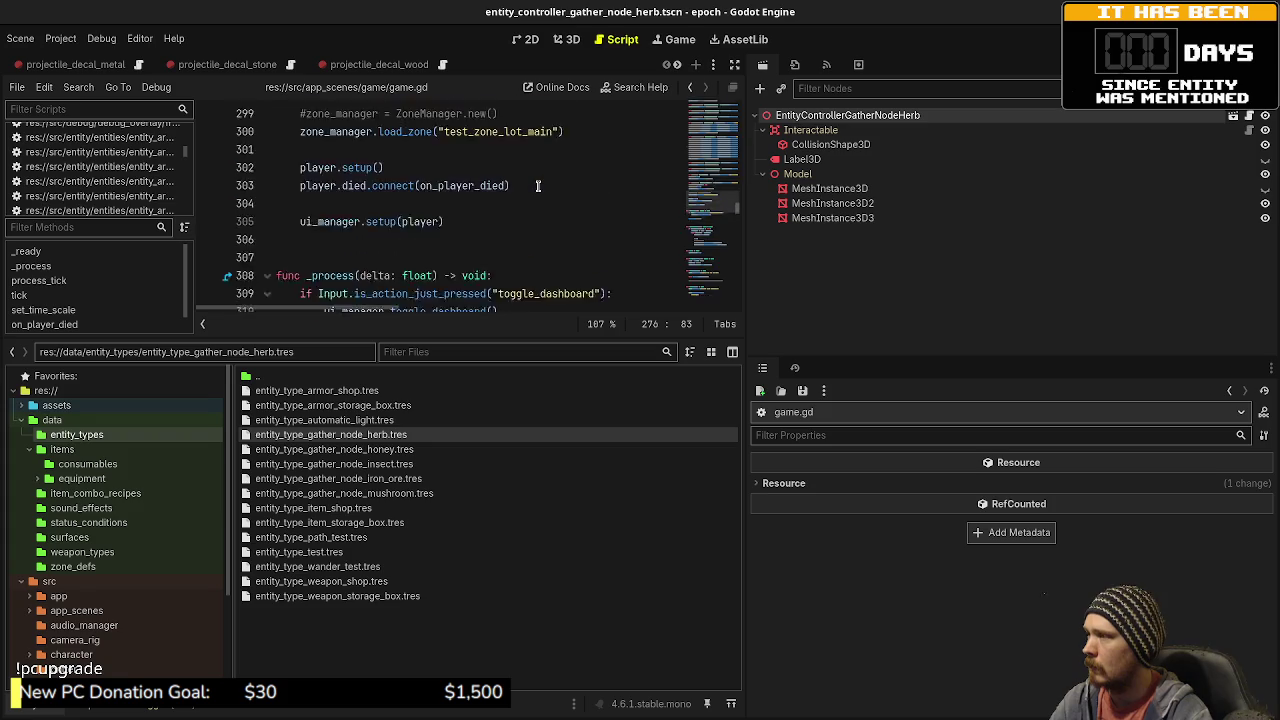
scroll(537, 186, "up", 20)
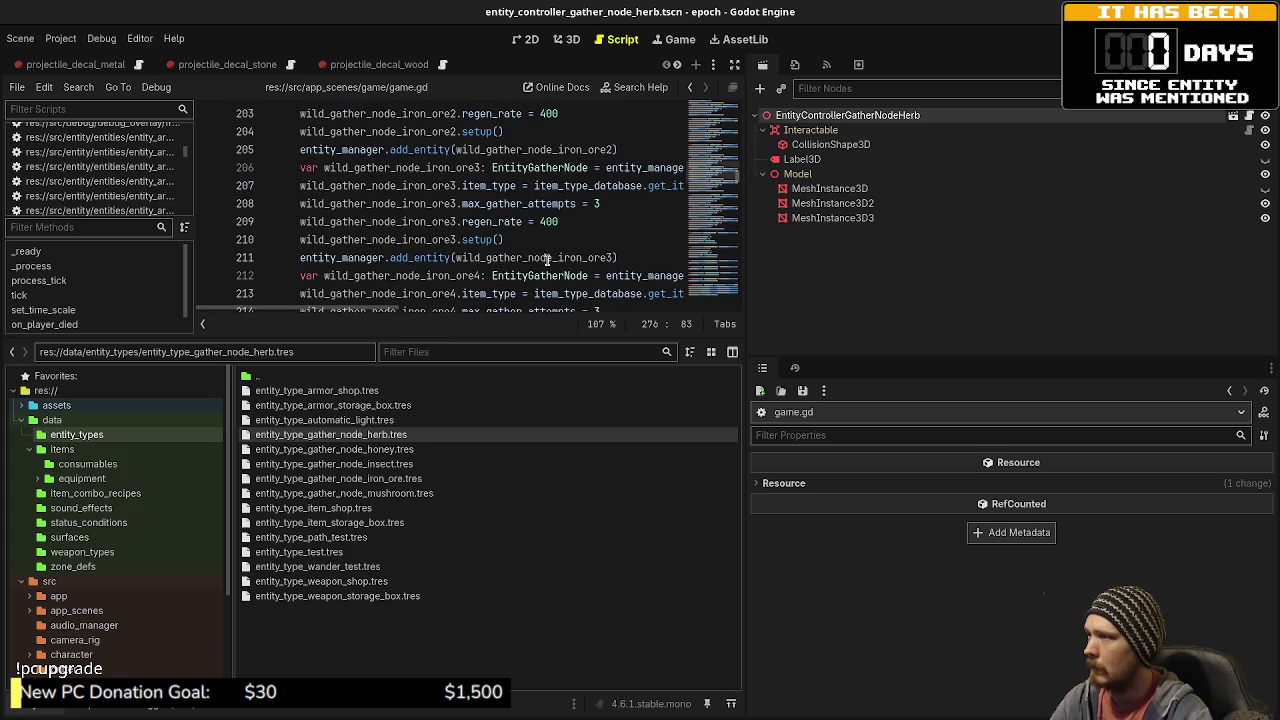
scroll(391, 314, "right", 3)
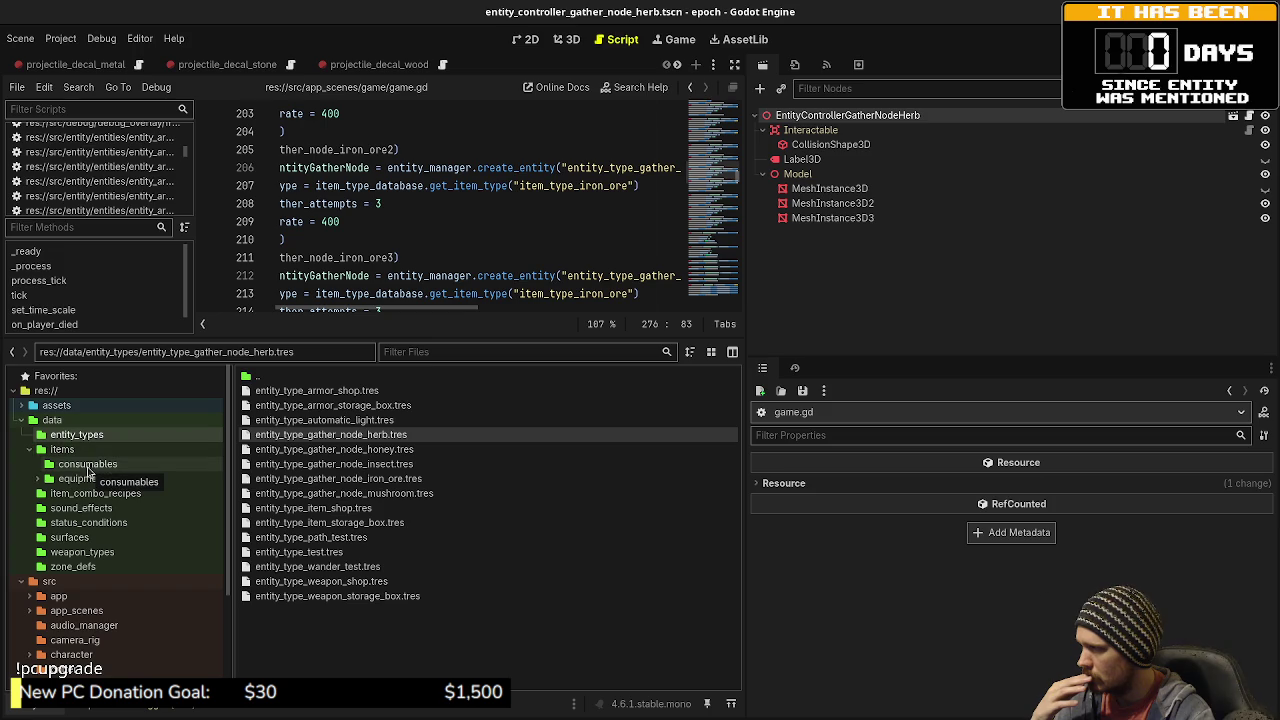
- Inspect the antidote consumable and the test town zone definition
left_click(89, 466)
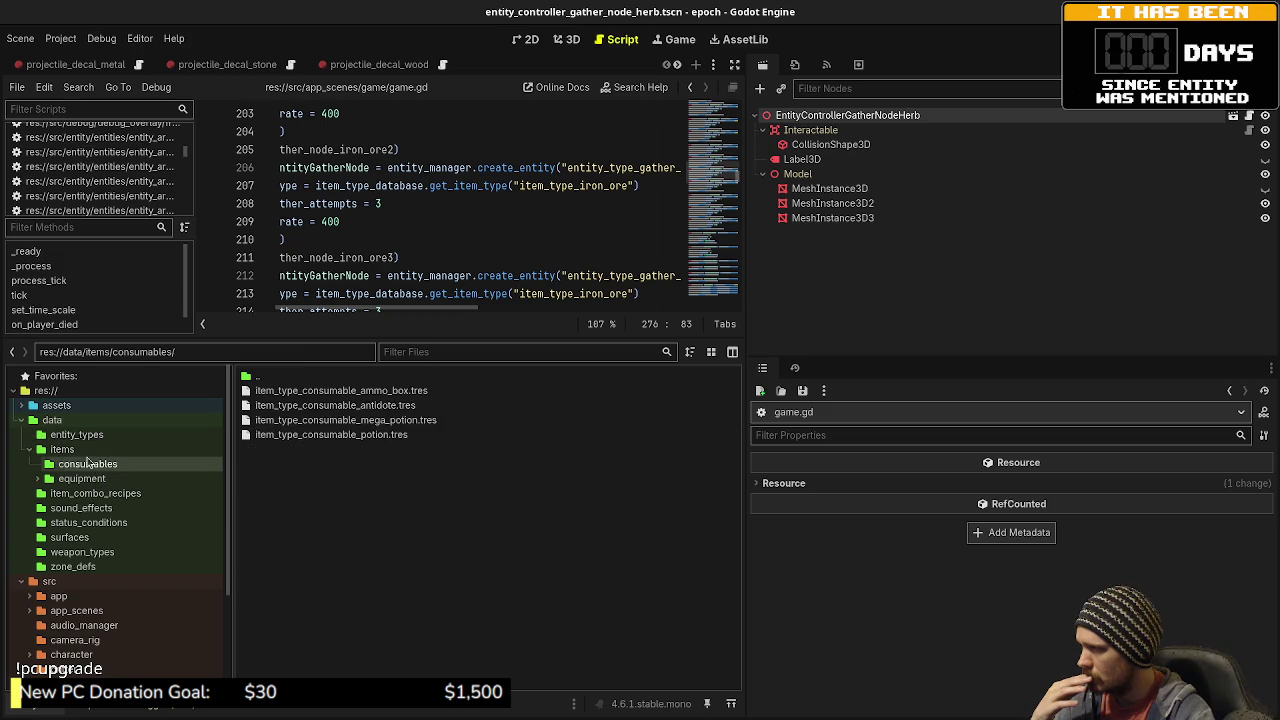
left_click(370, 410)
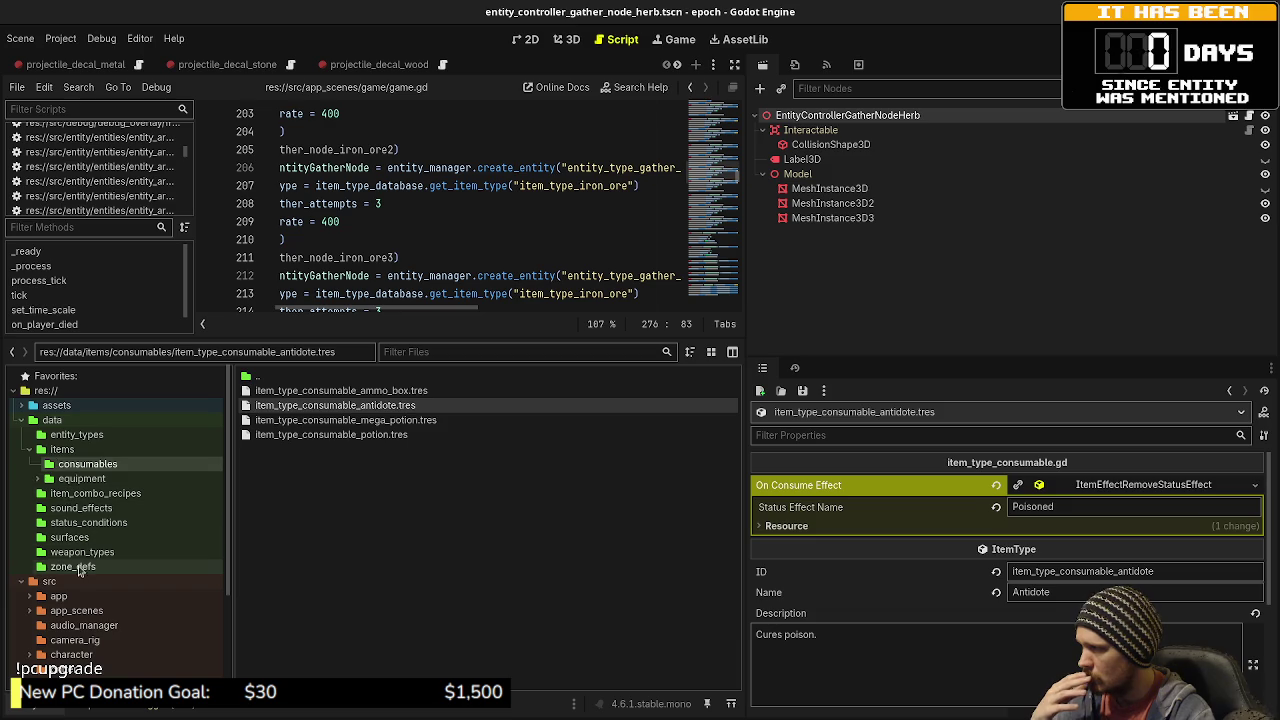
left_click(79, 568)
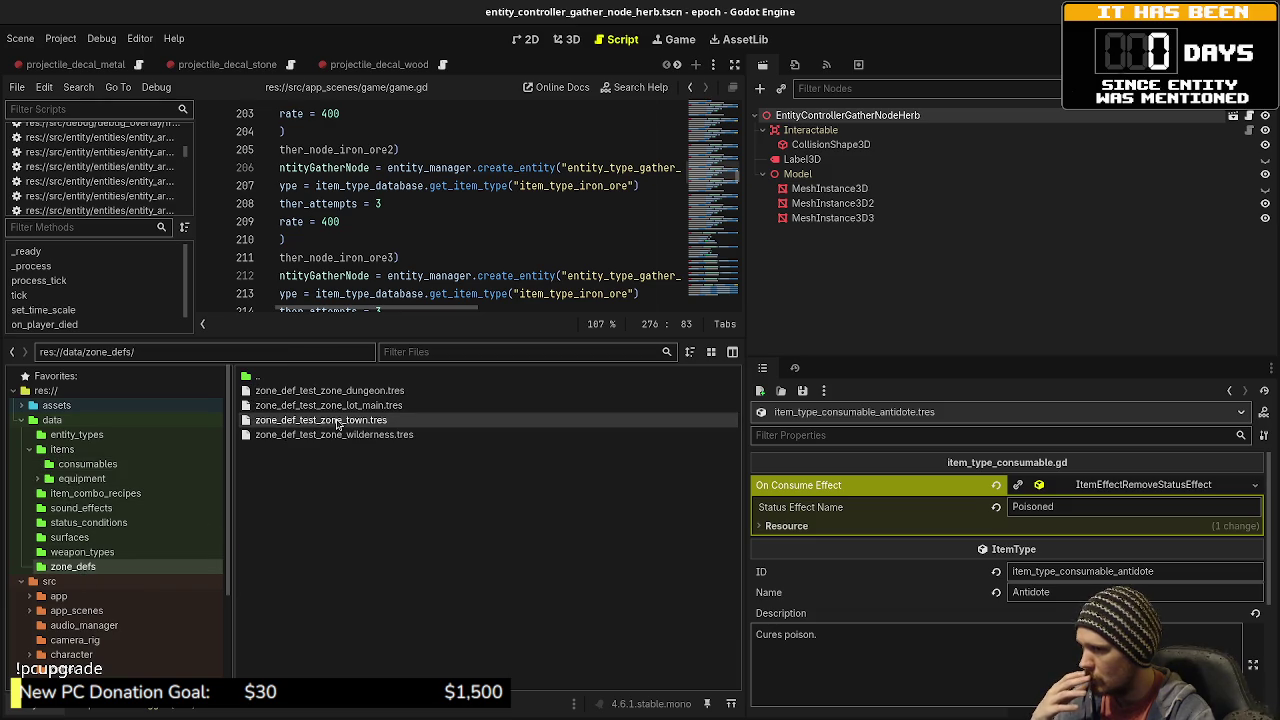
left_click(338, 421)
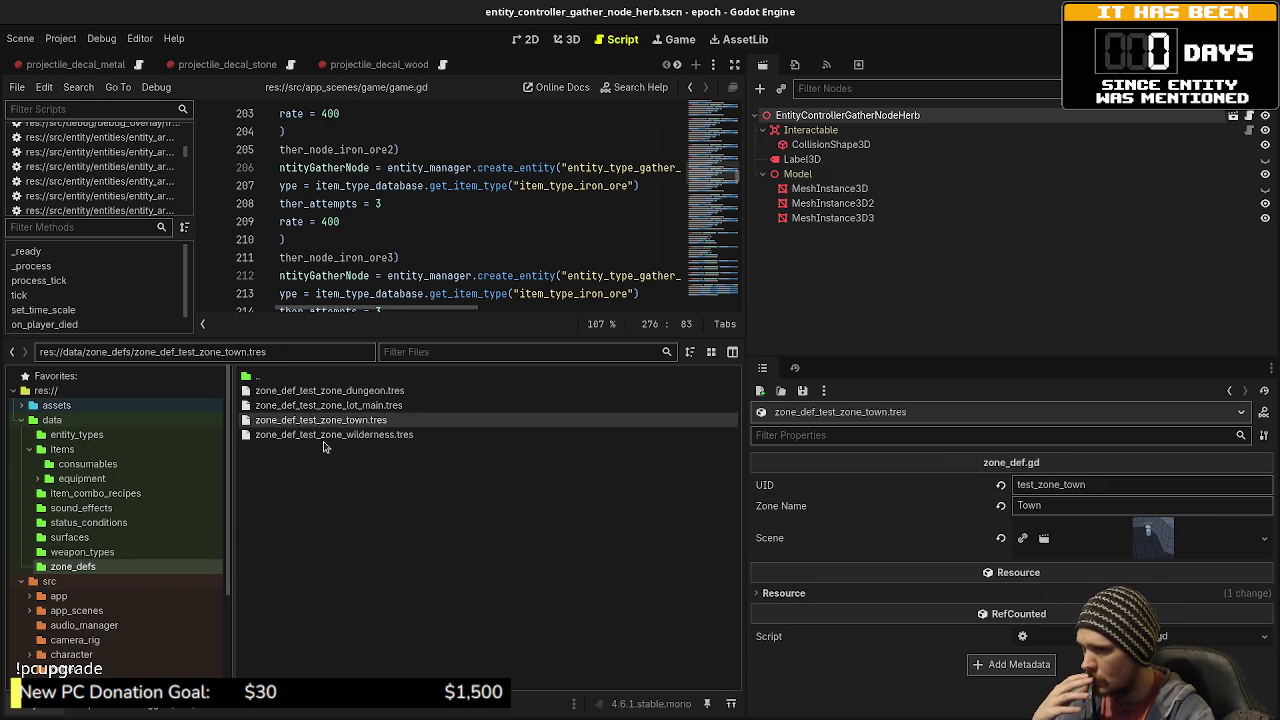
- Inspect the poisoned status condition and expand its poison effect settings
left_click(107, 525)
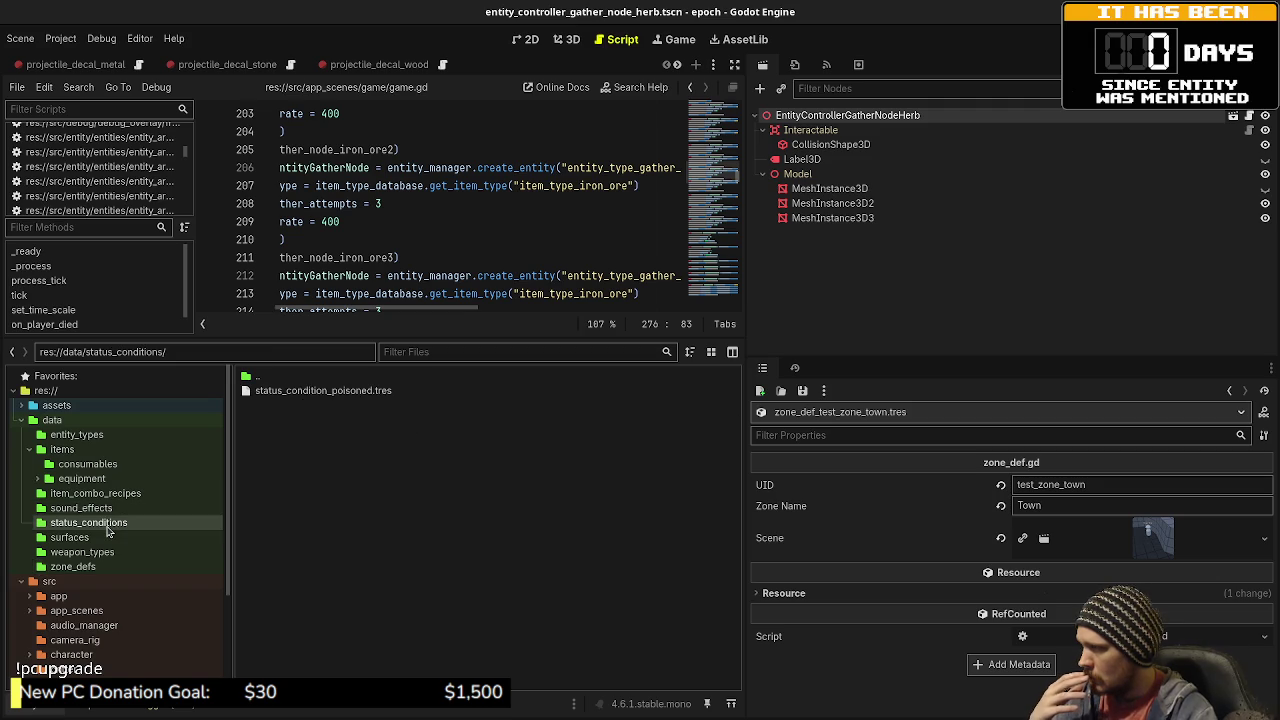
left_click(325, 396)
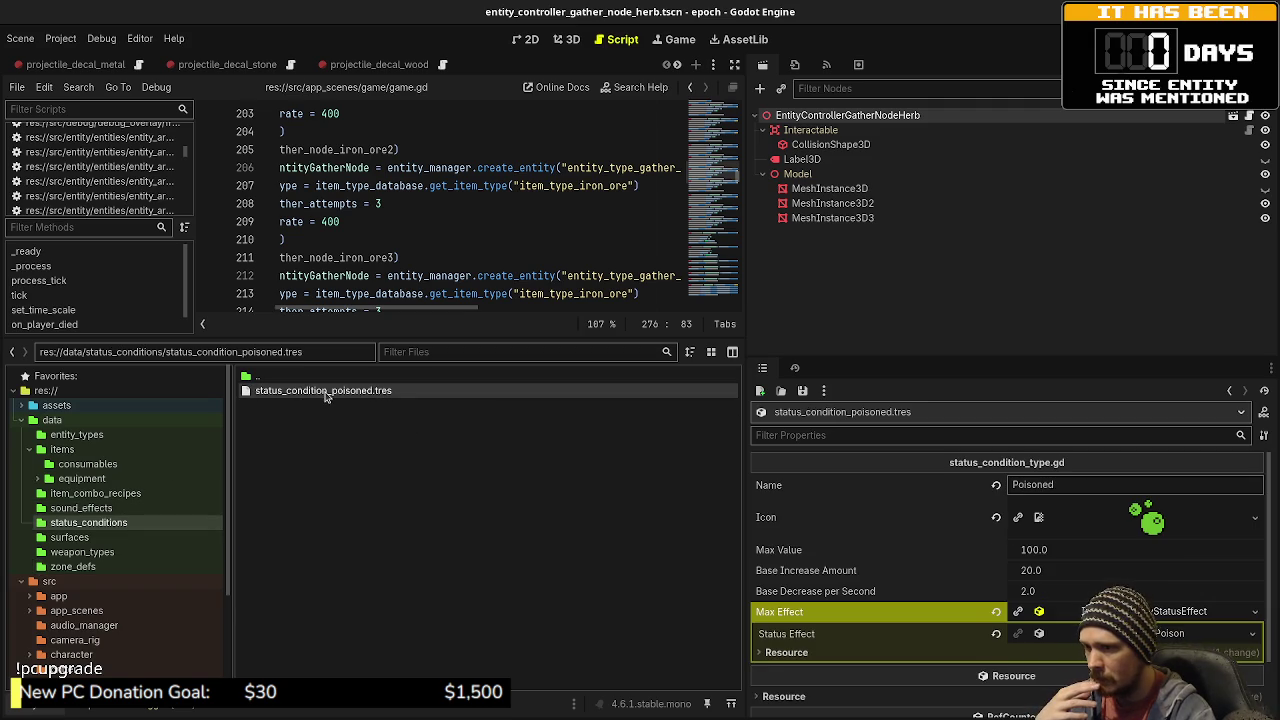
scroll(826, 557, "down", 1)
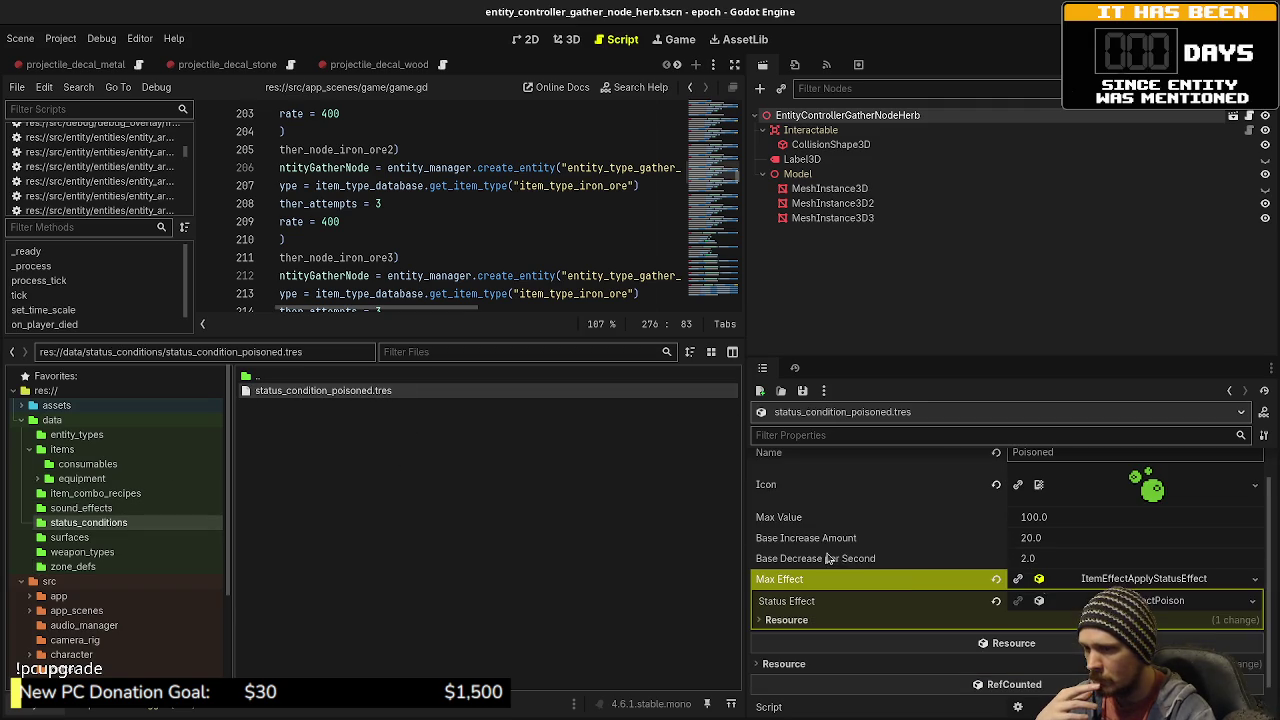
left_click(957, 600)
scroll(957, 590, "down", 2)
scroll(957, 584, "up", 2)
scroll(955, 584, "up", 1)
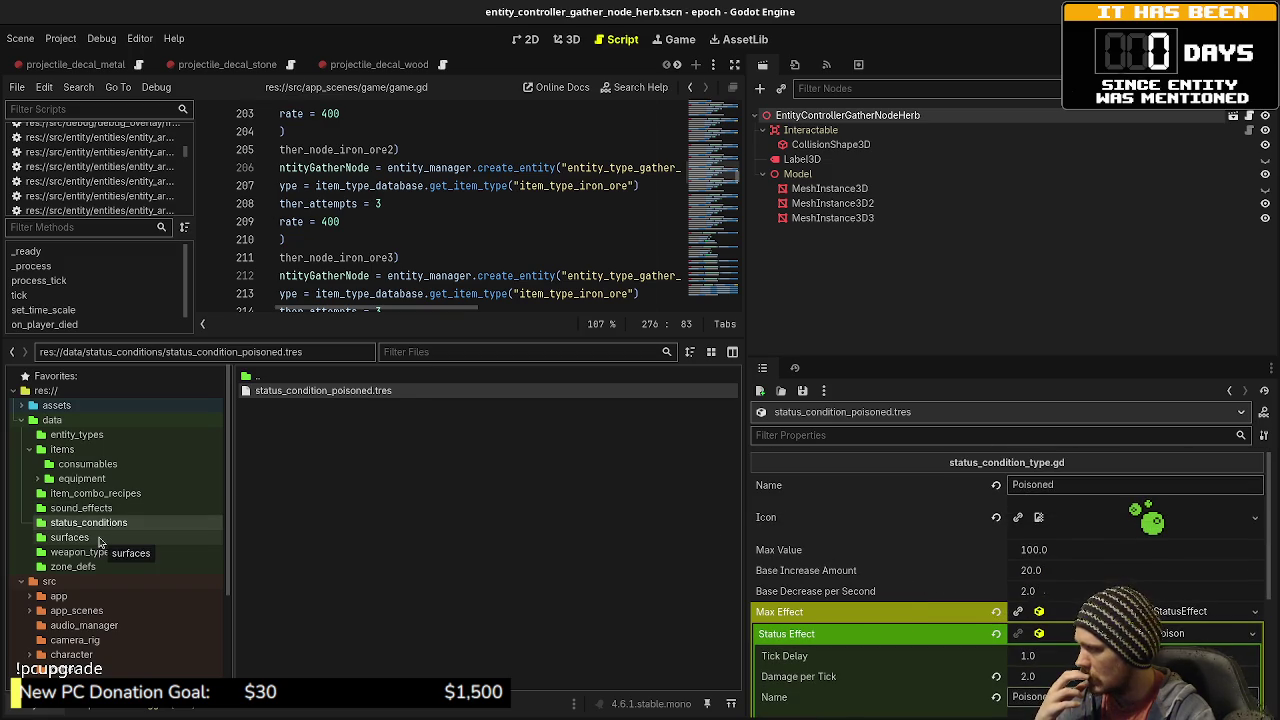
- Browse the antidote, mega potion and potion combo recipes, ending on the potion recipe
left_click(104, 494)
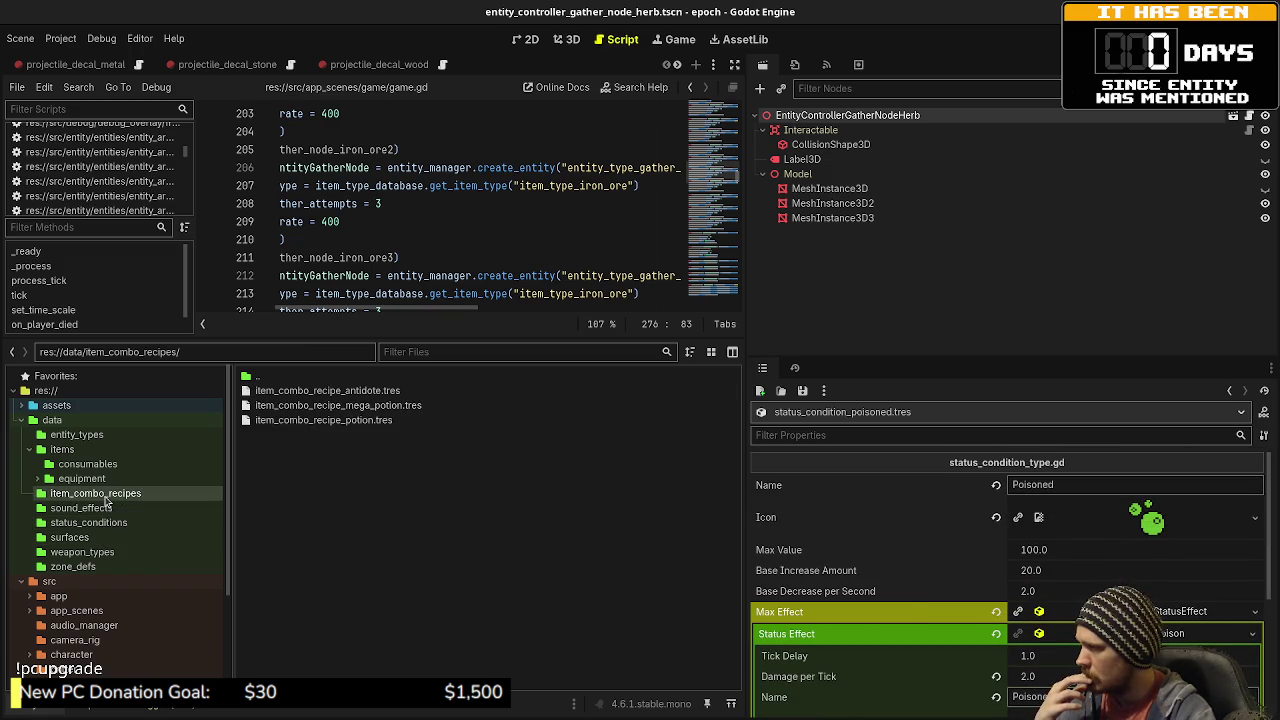
left_click(365, 391)
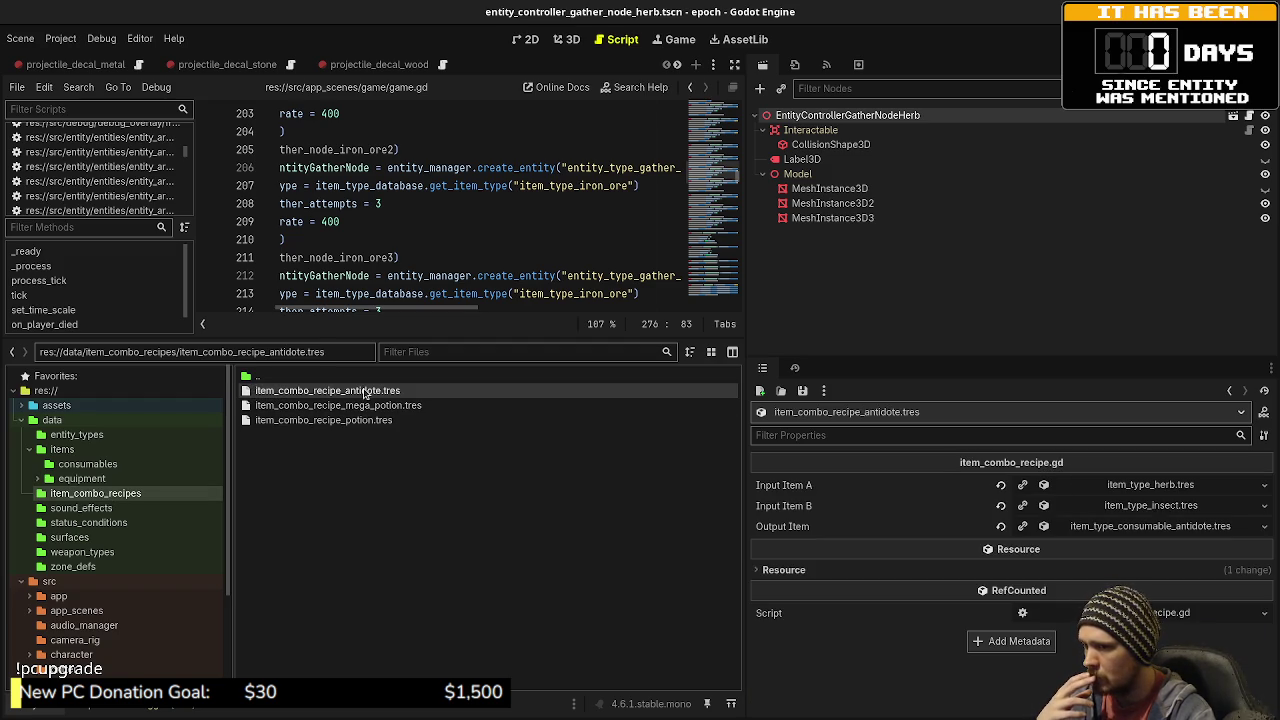
left_click(344, 410)
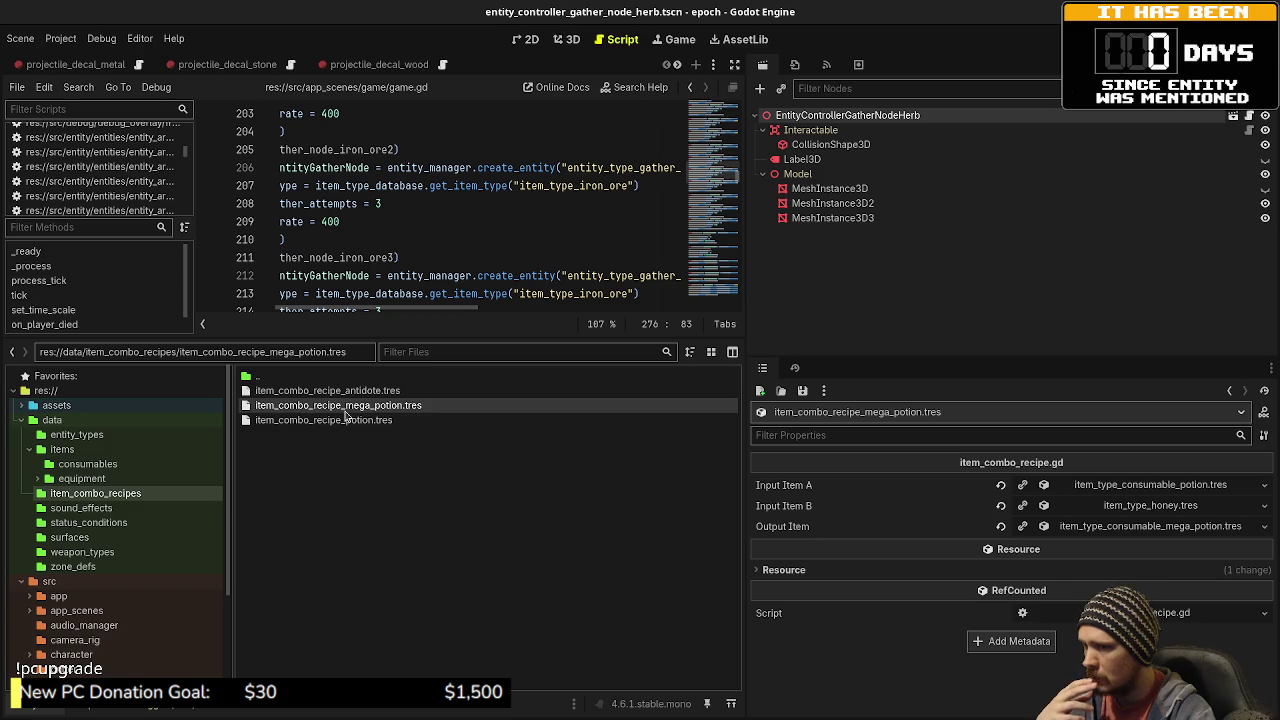
left_click(335, 425)
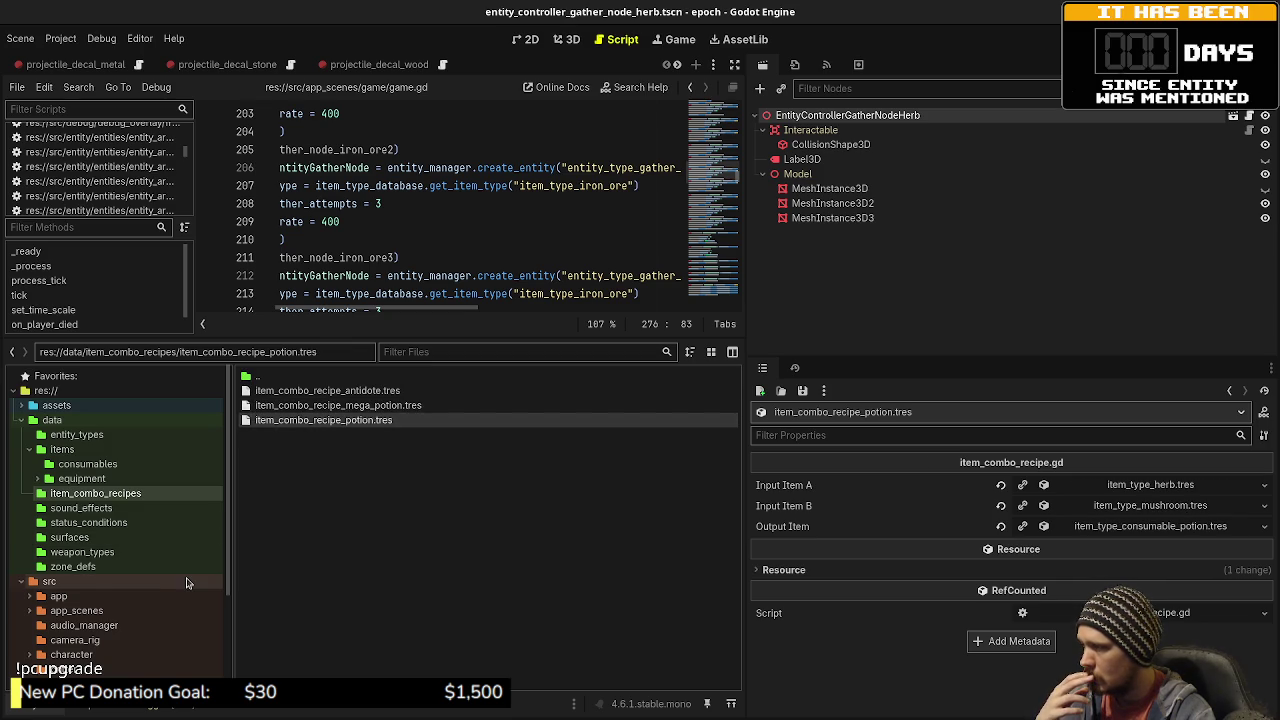
scroll(143, 578, "down", 3)
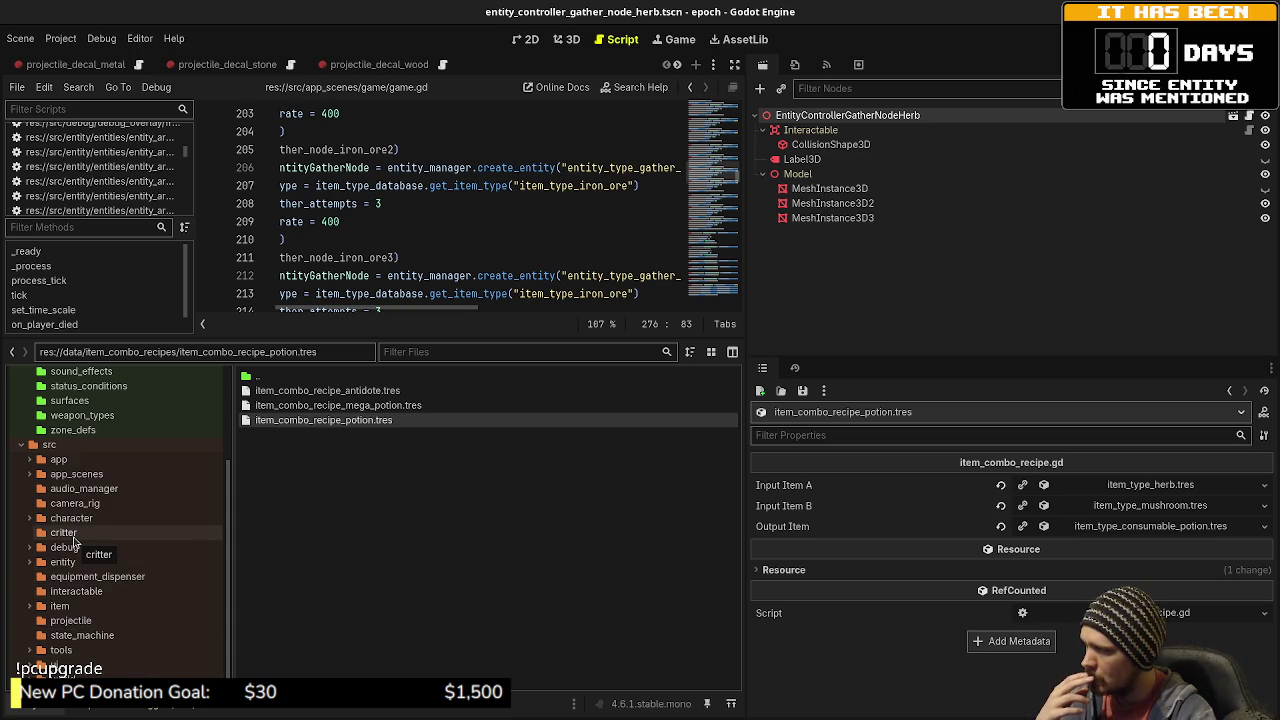
- Browse the character source folders and inspect the herb gather node's Interactable node
left_click(30, 518)
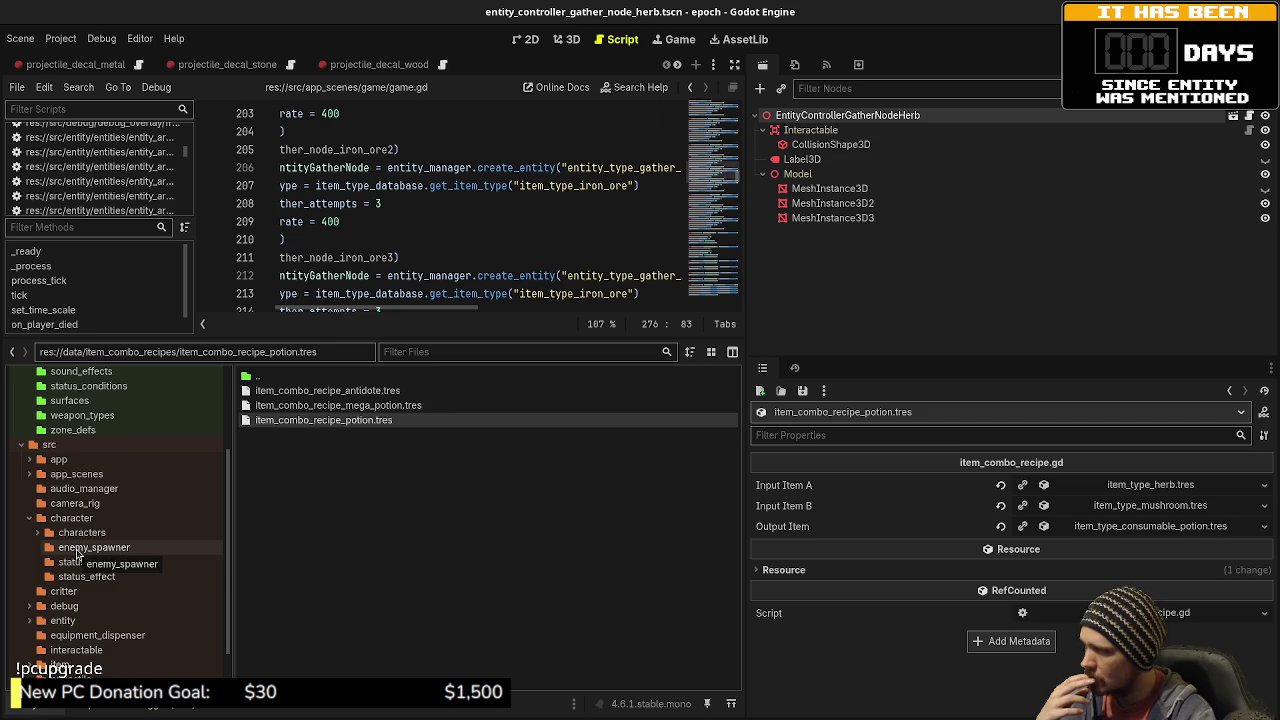
left_click(64, 552)
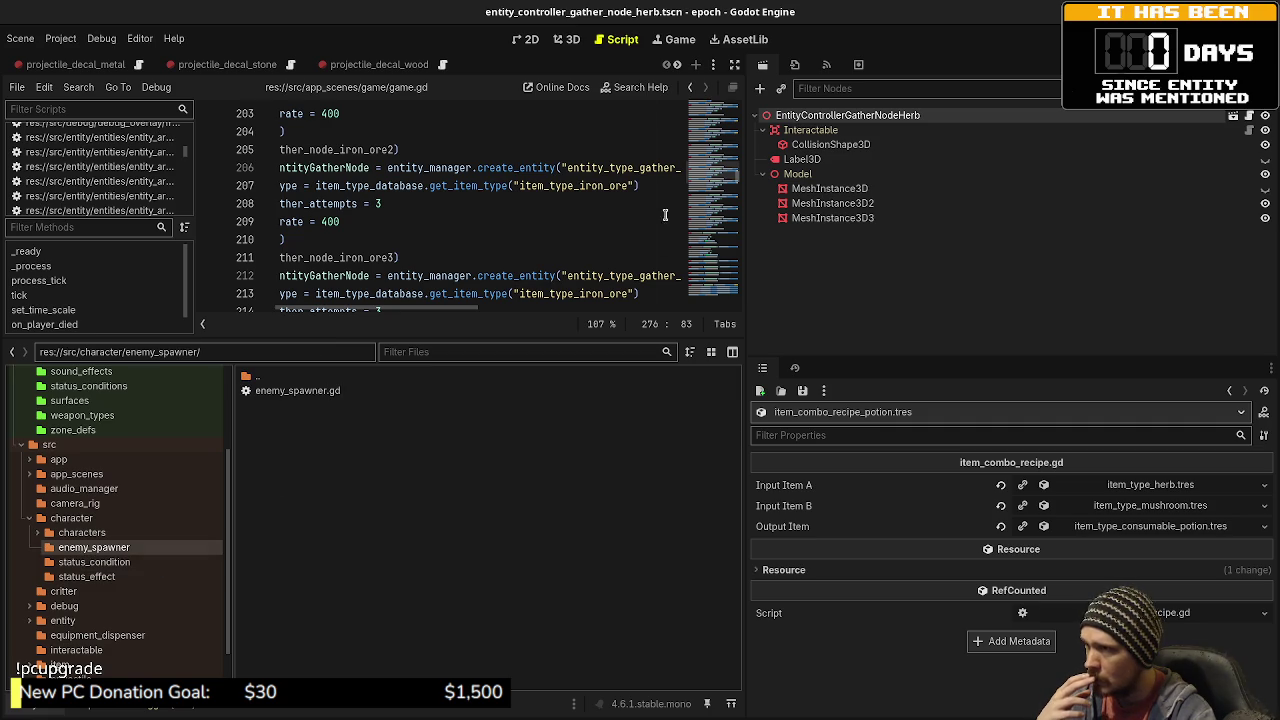
left_click(872, 119)
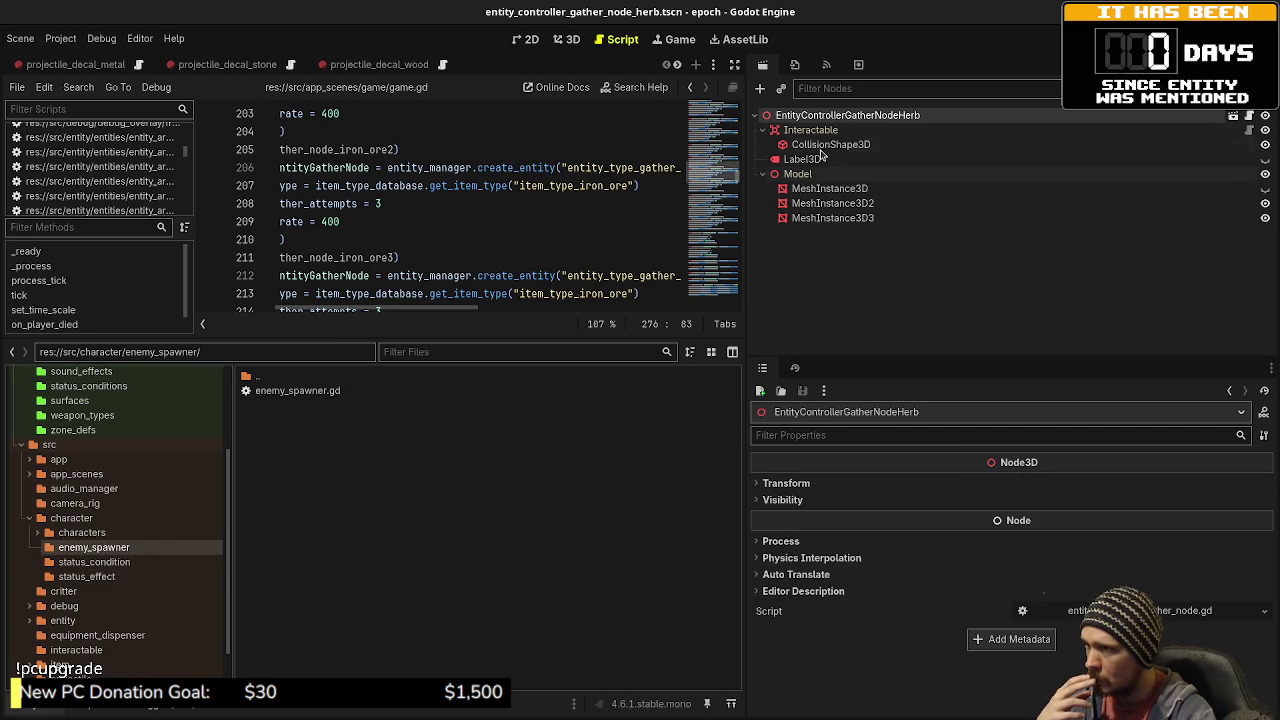
left_click(836, 131)
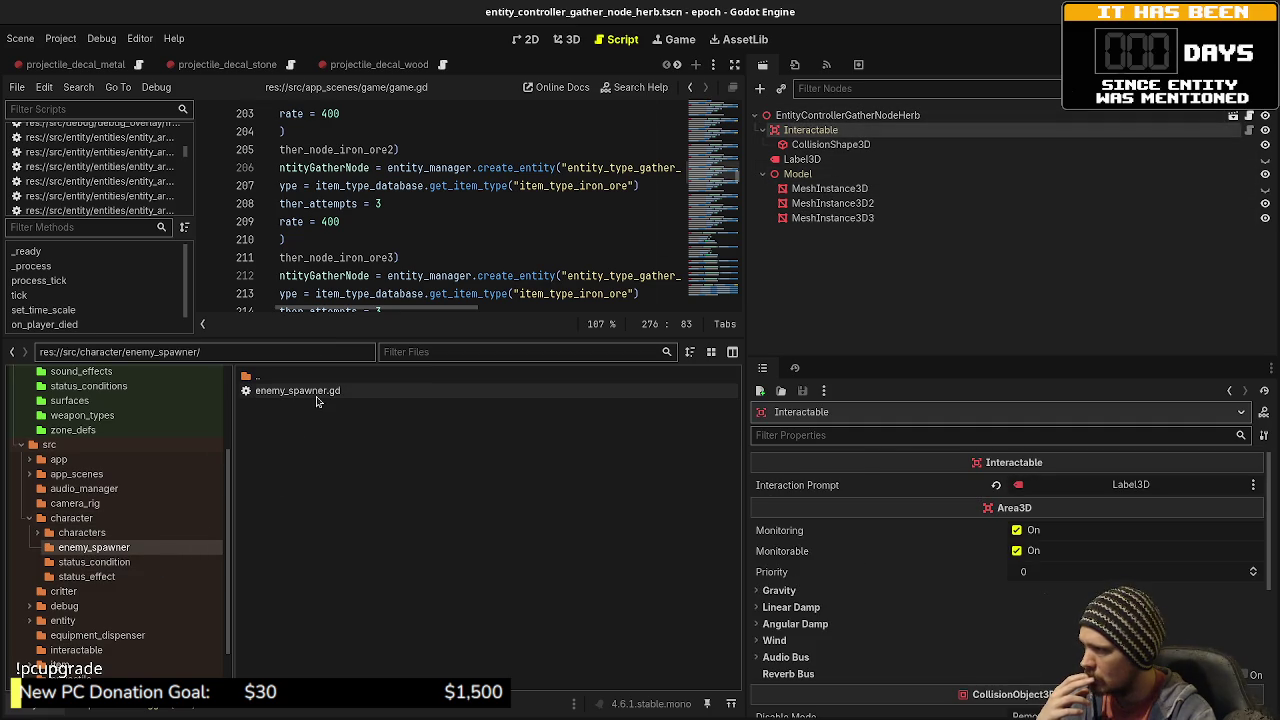
- Browse the status condition, characters and item script folders, then run the project with F5
left_click(106, 564)
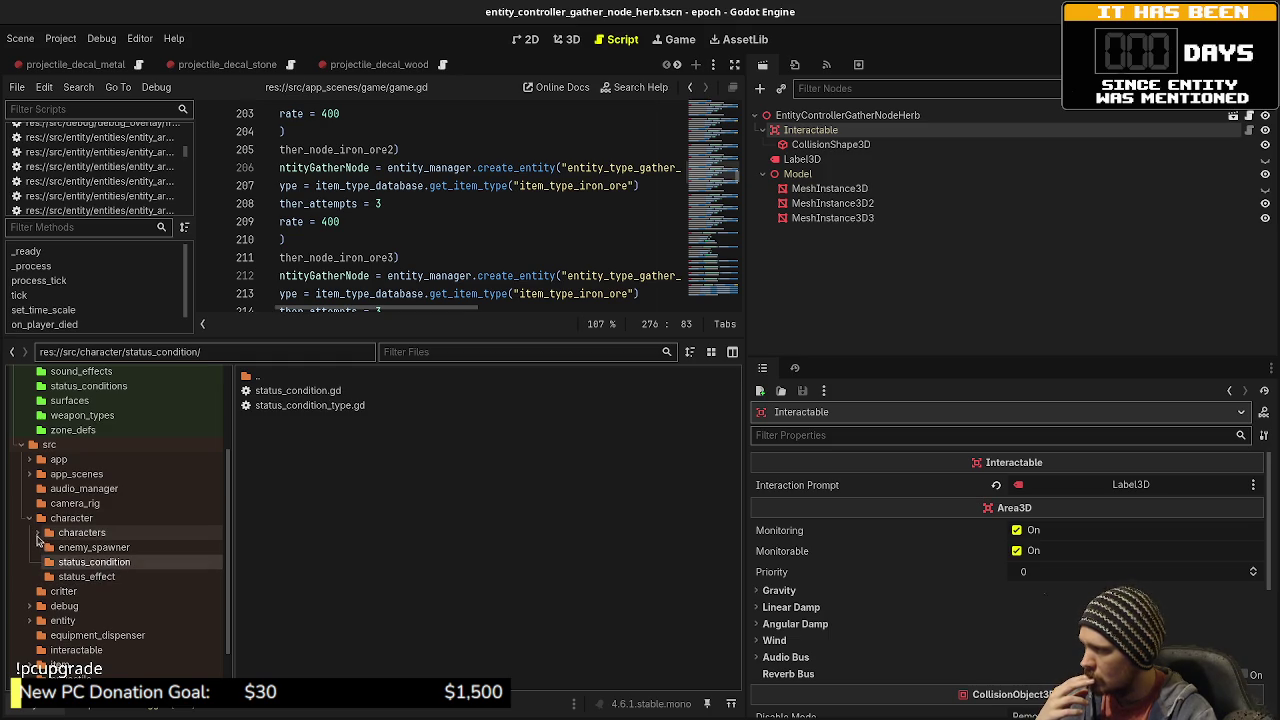
left_click(37, 533)
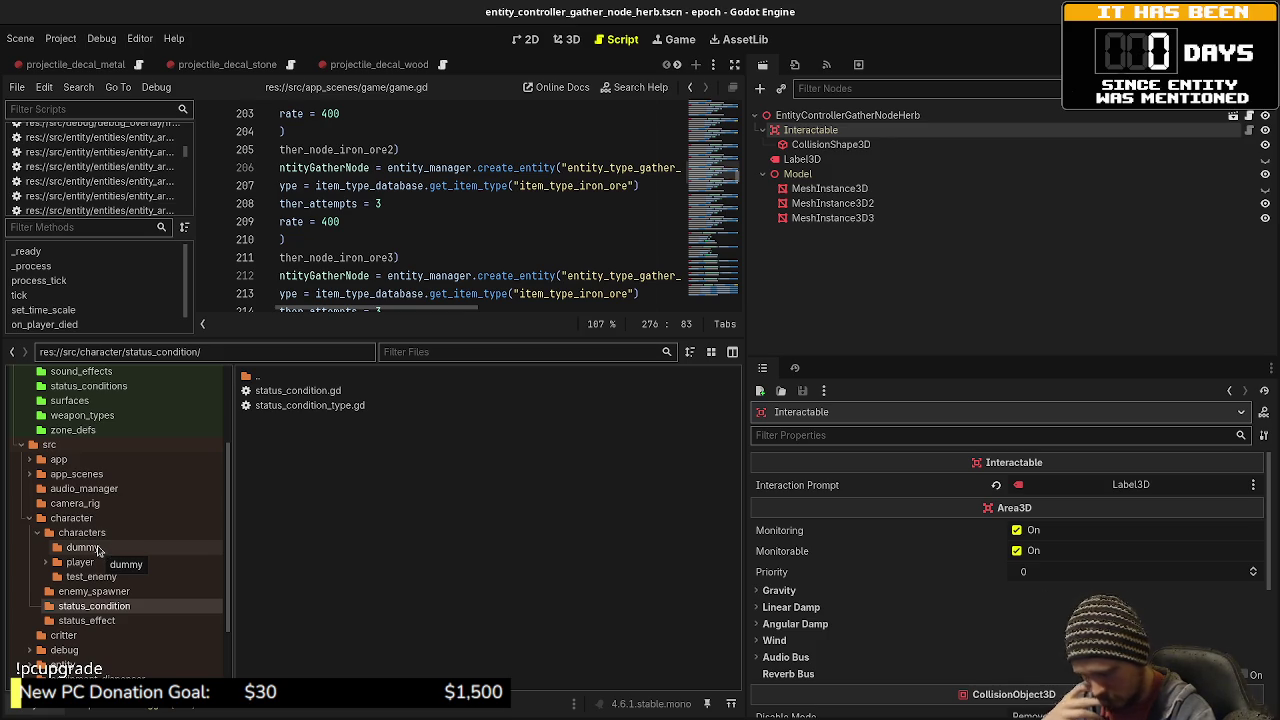
scroll(162, 635, "down", 3)
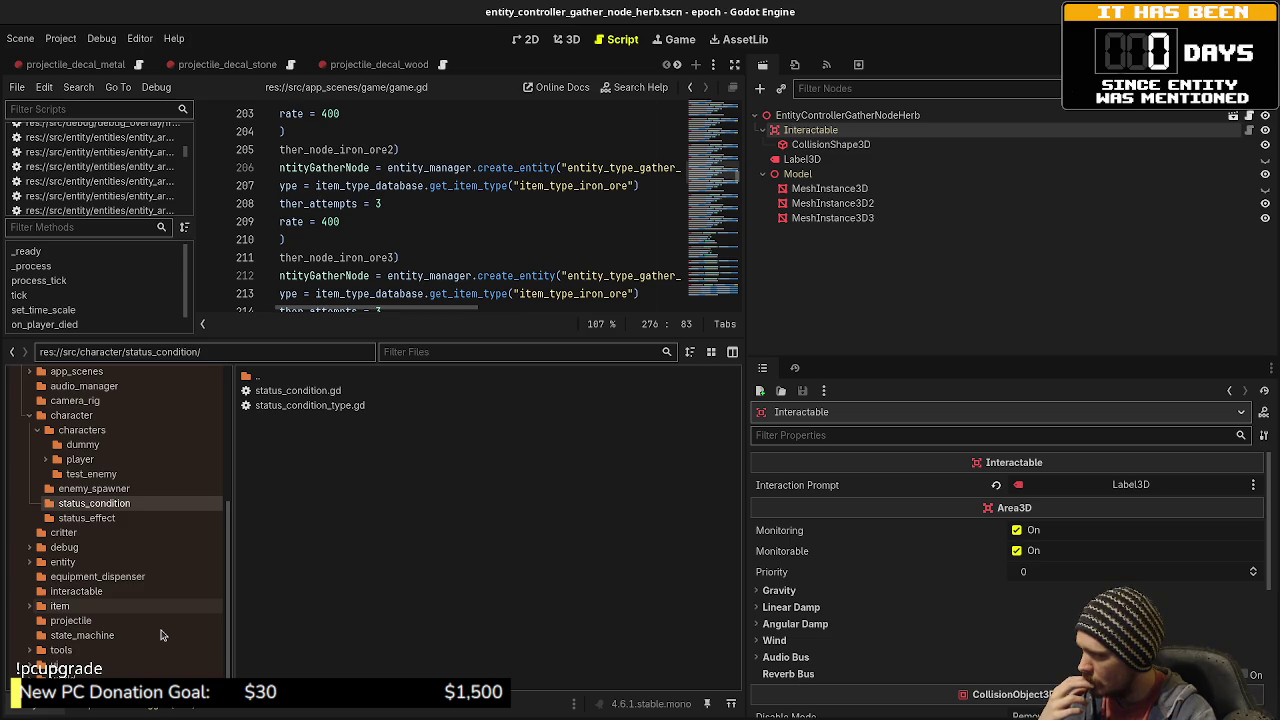
left_click(35, 607)
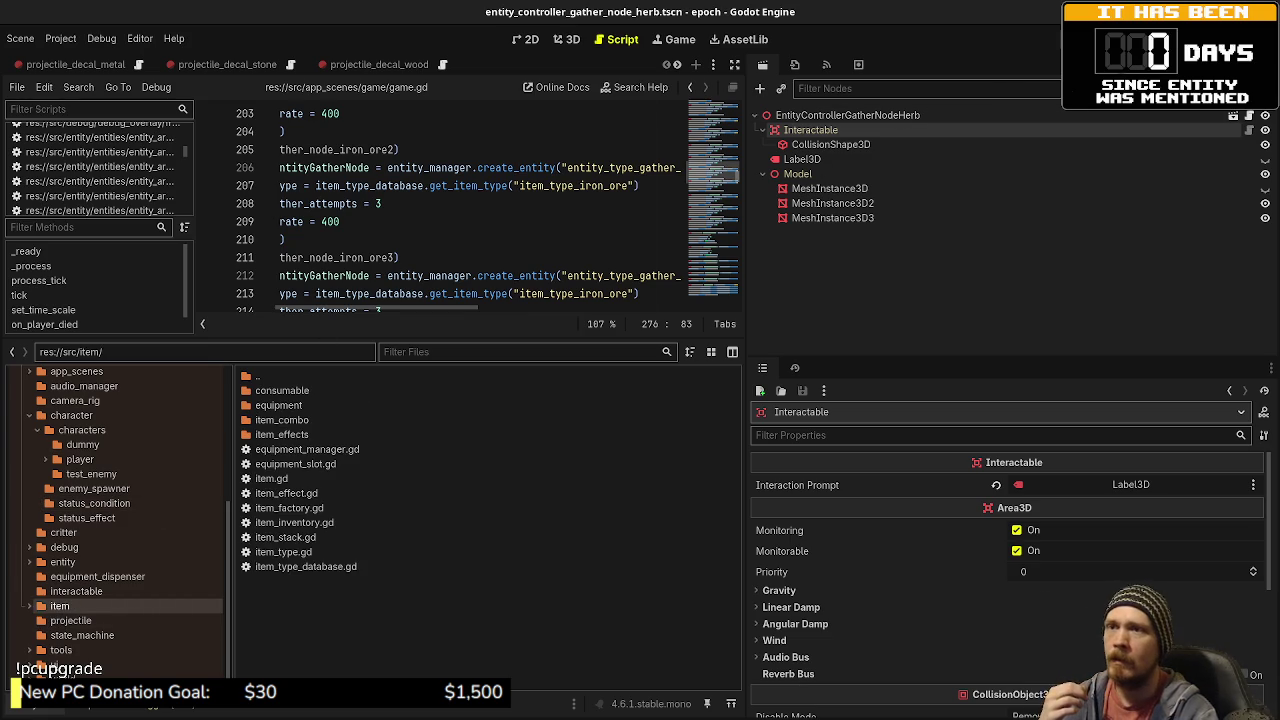
key("F5")
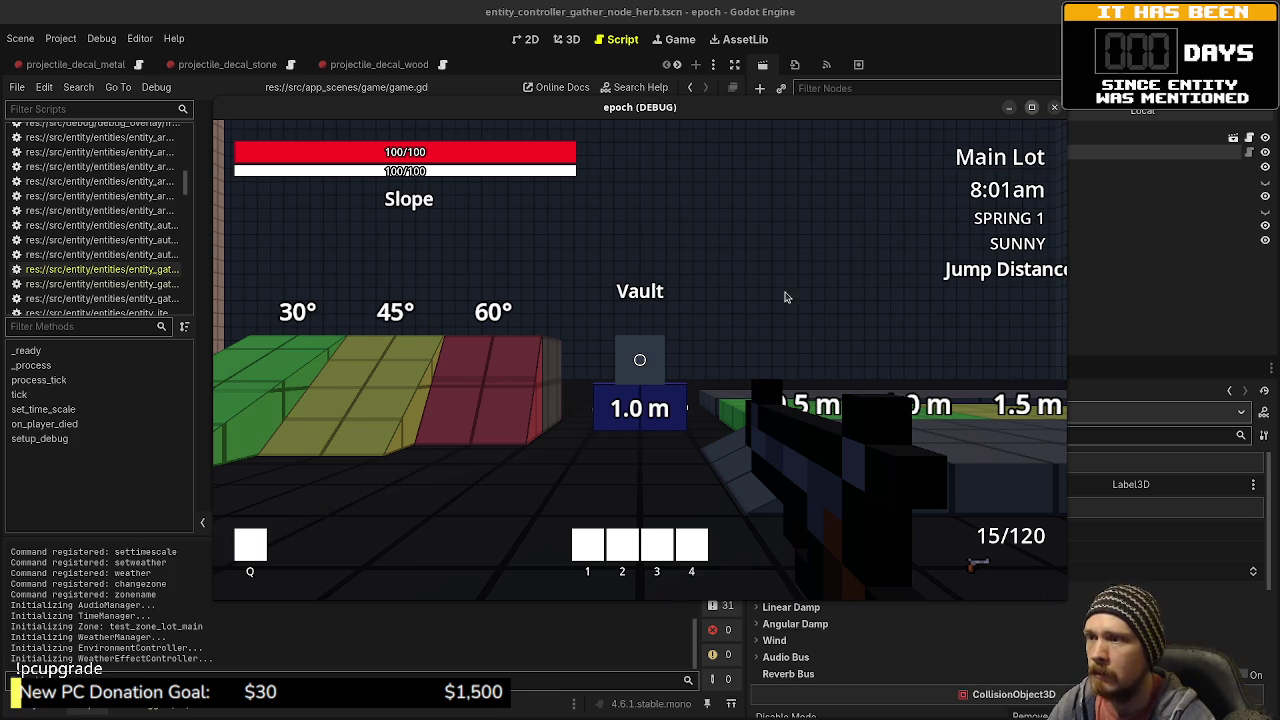
- Gather iron ore, honey, herbs, mushrooms and insects with E, then open the inventory and stats
left_click(815, 287)
key("w")
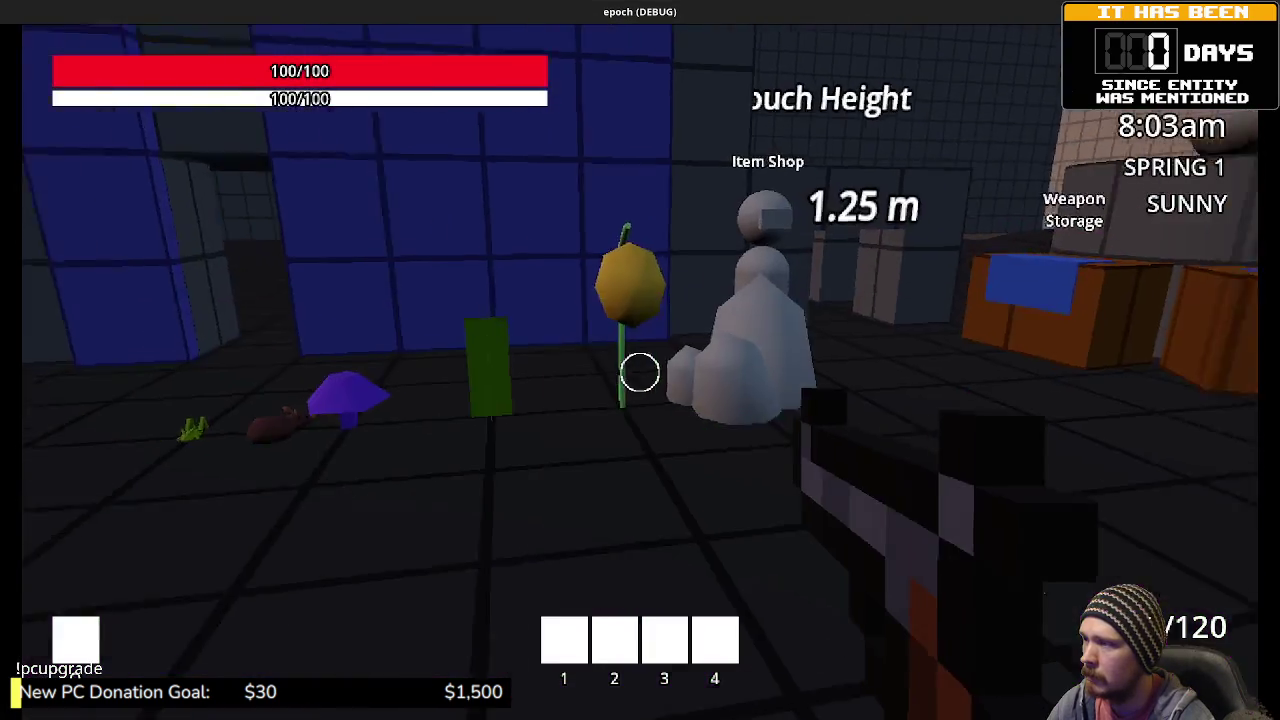
key("e")
key("e")
key("e")
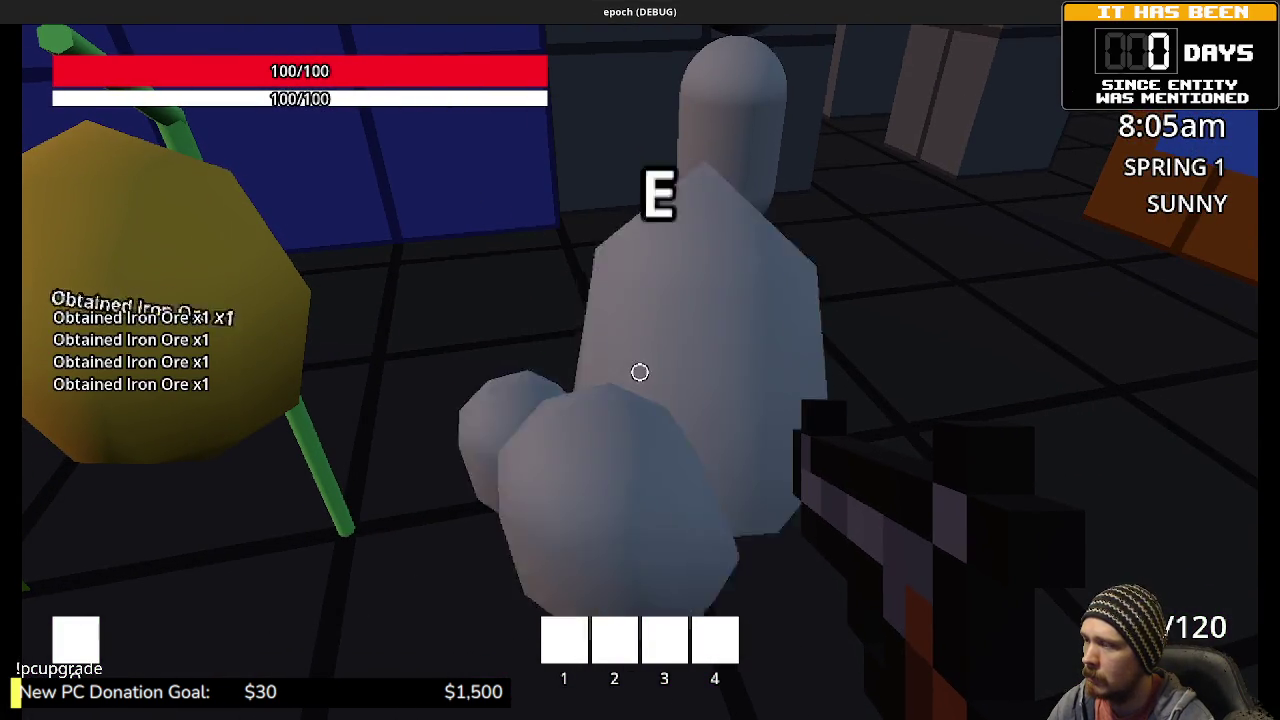
key("e")
key("e")
key("e")
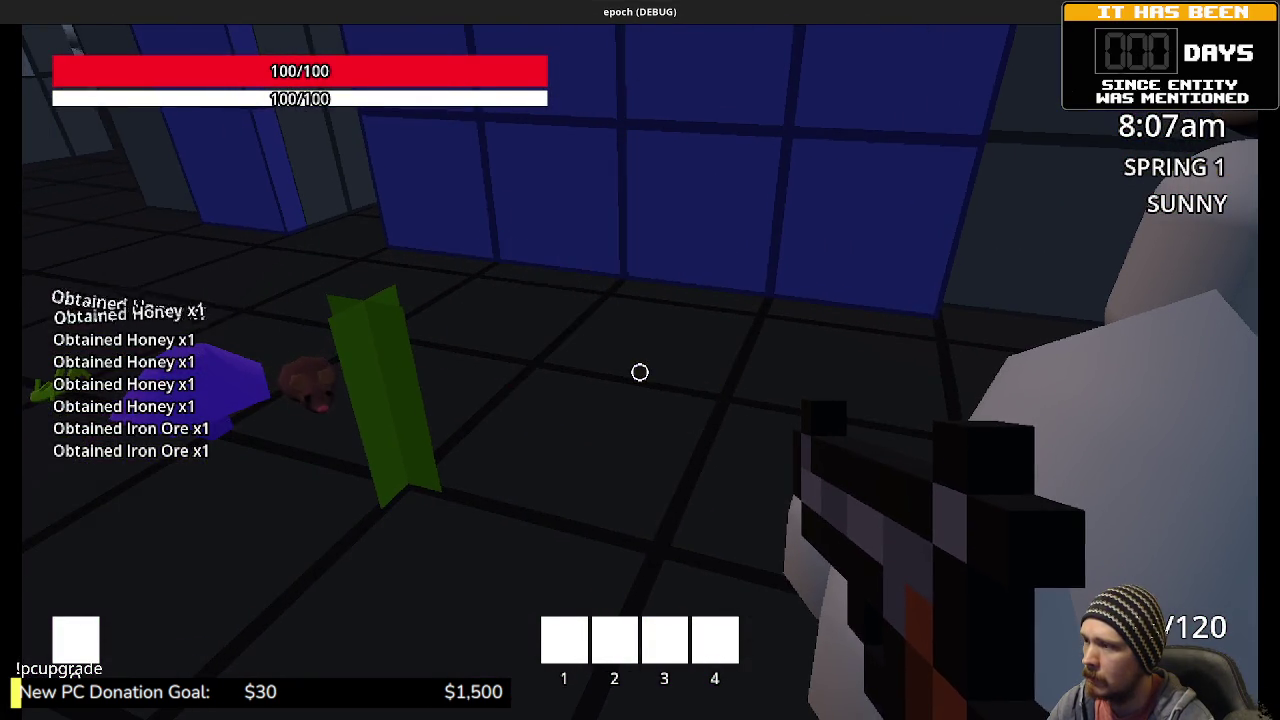
key("e")
key("e")
key("e")
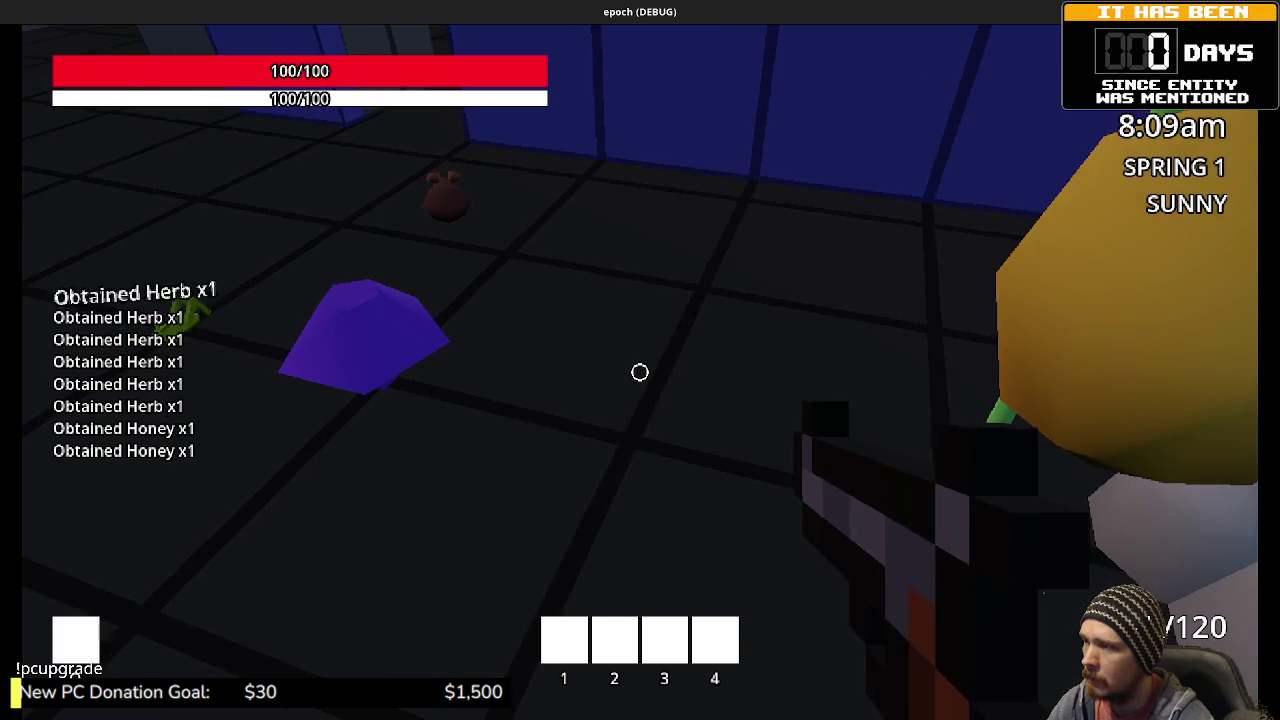
key("e")
key("e")
key("e")
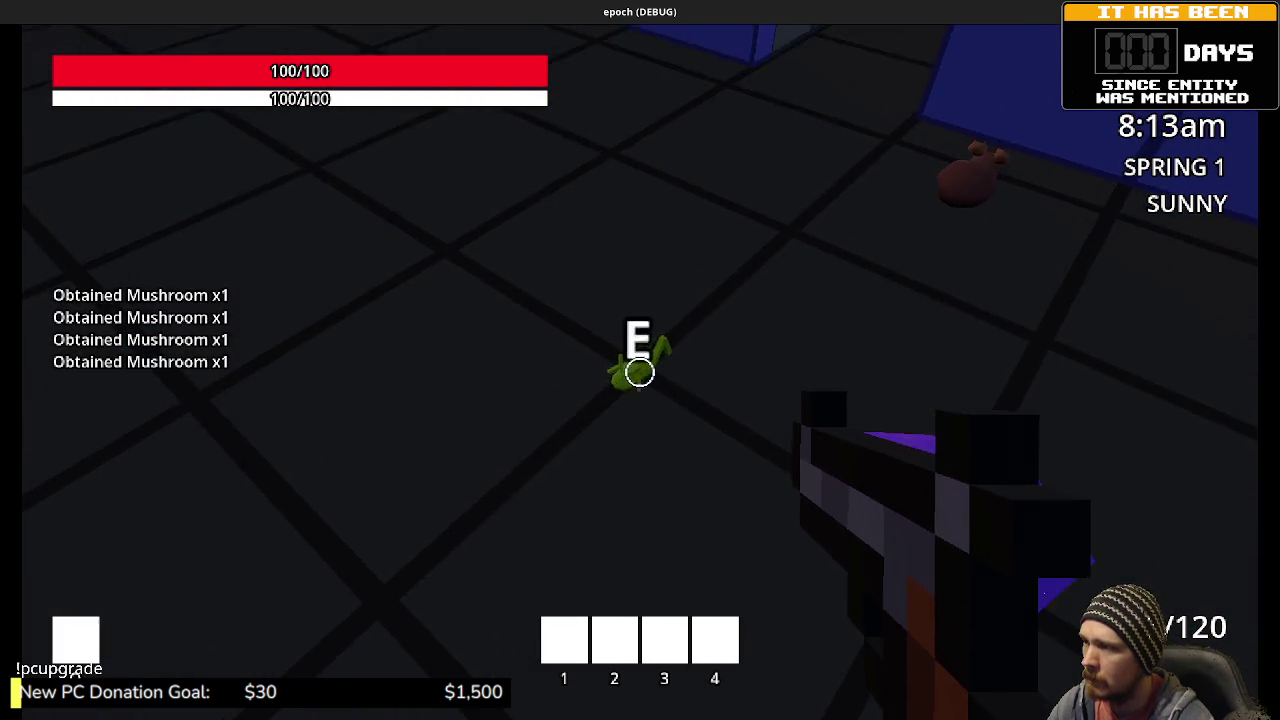
key("e")
key("e")
key("e")
key("e")
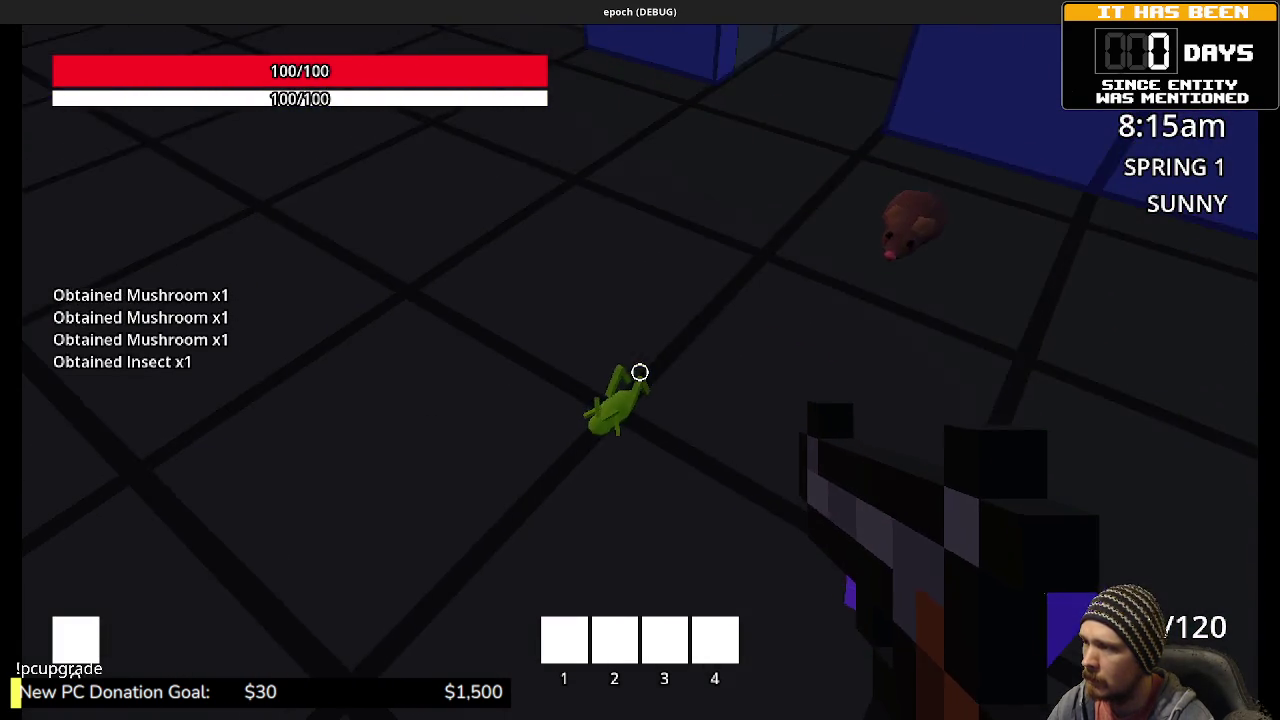
key("e")
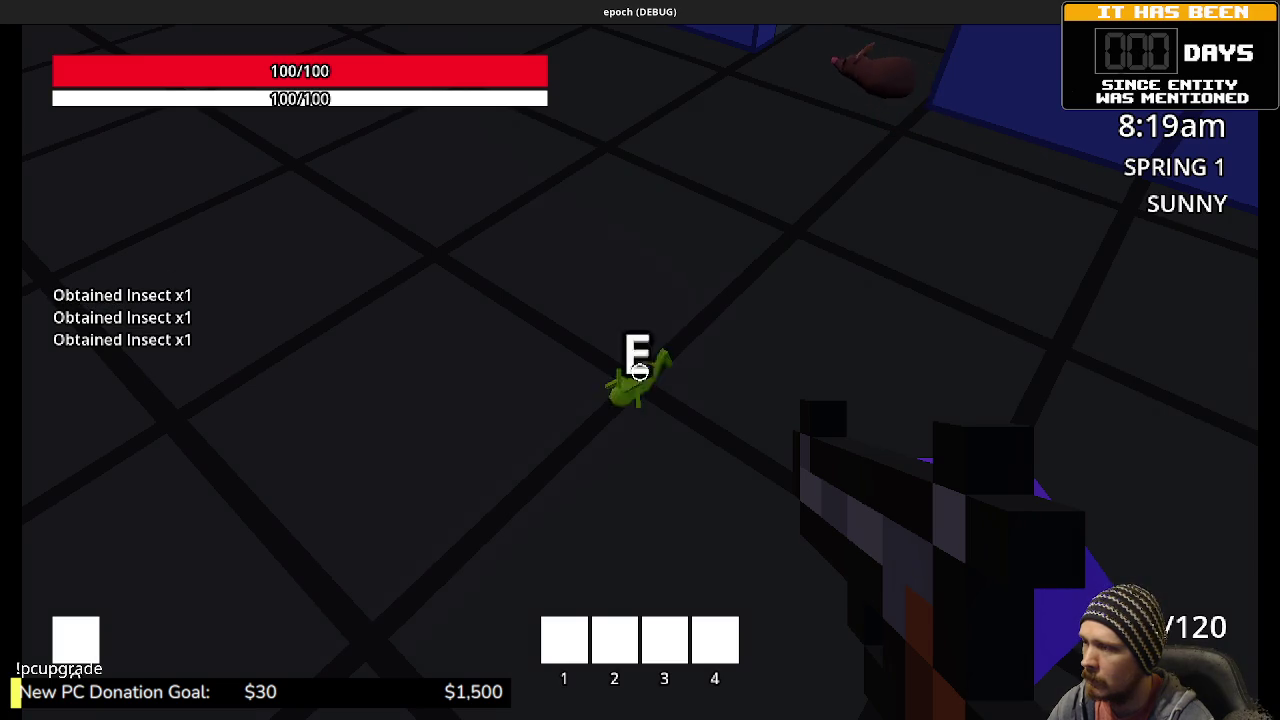
key("e")
key("e")
key("e")
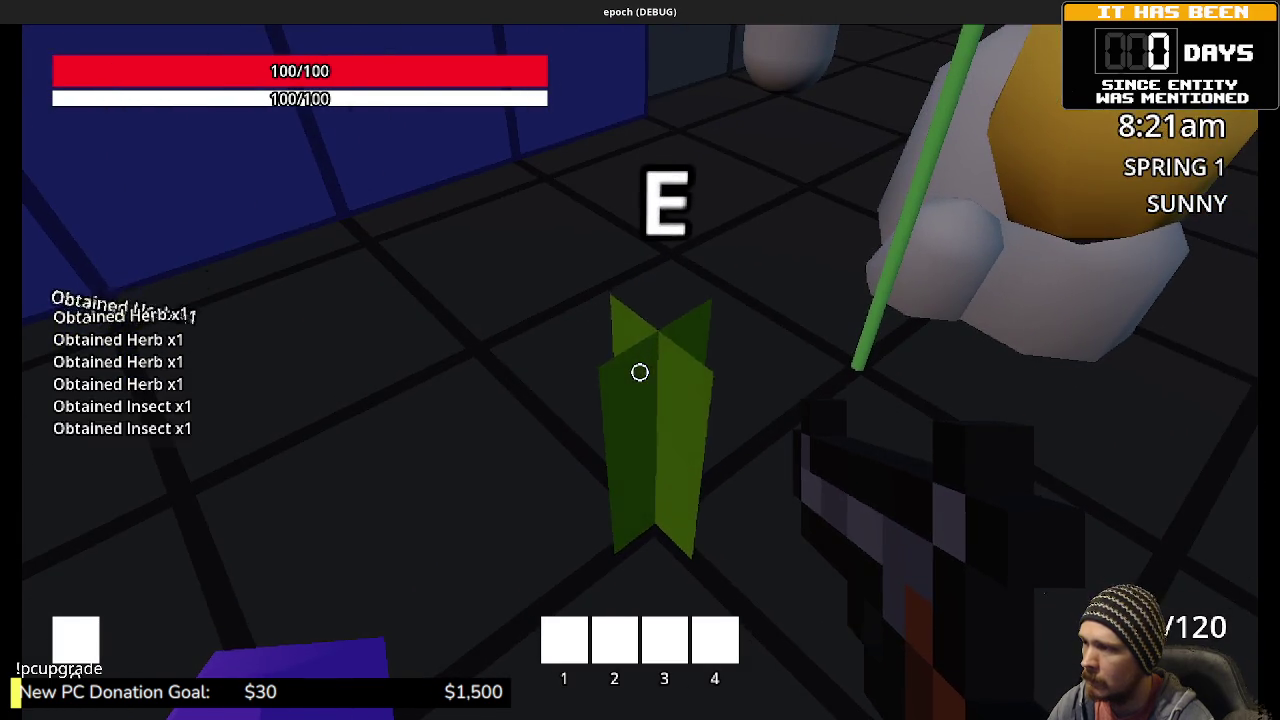
key("e")
key("e")
key("e")
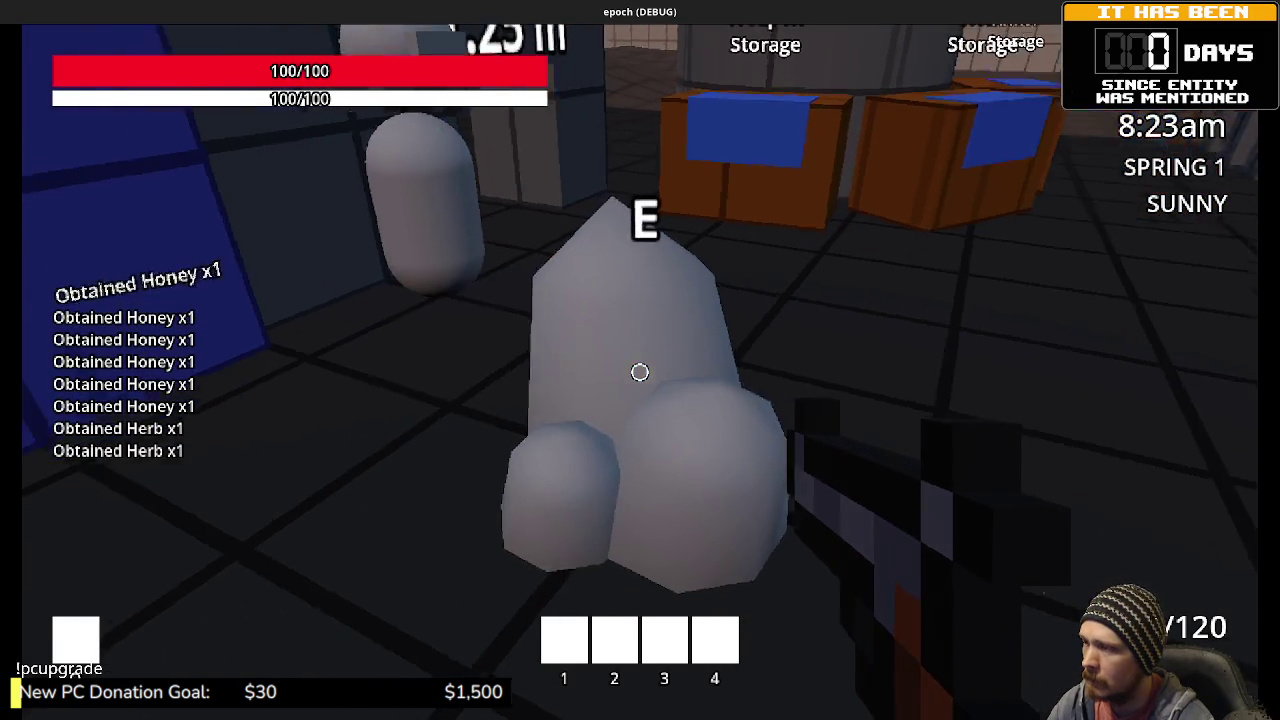
key("e")
key("e")
key("e")
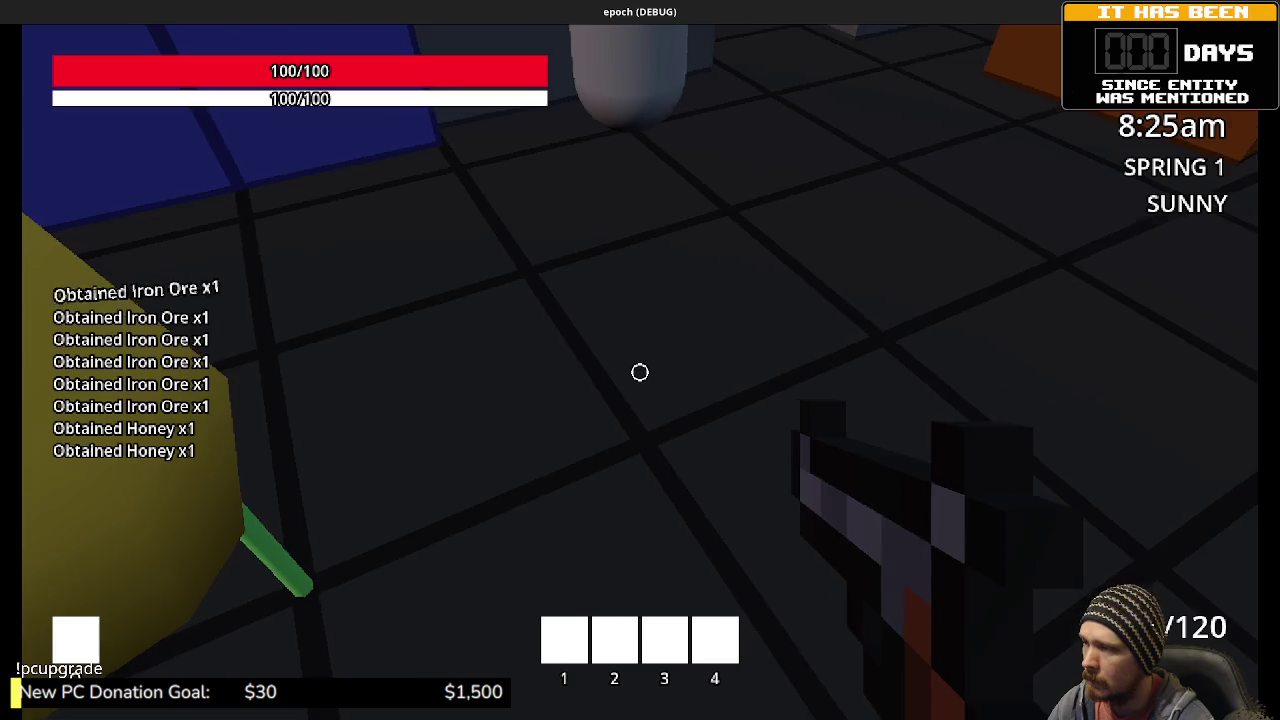
key("Tab")
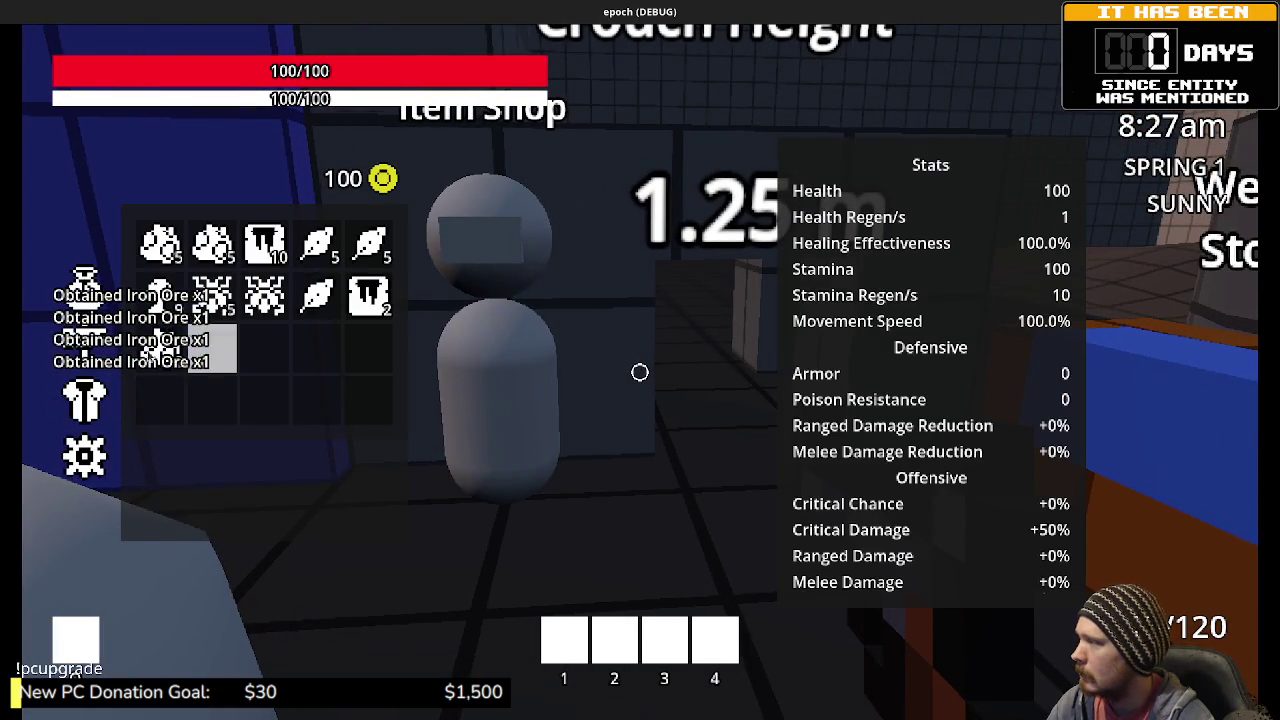
- Combine Herb and Mushroom into five potions in the Combine panel
left_click(316, 296)
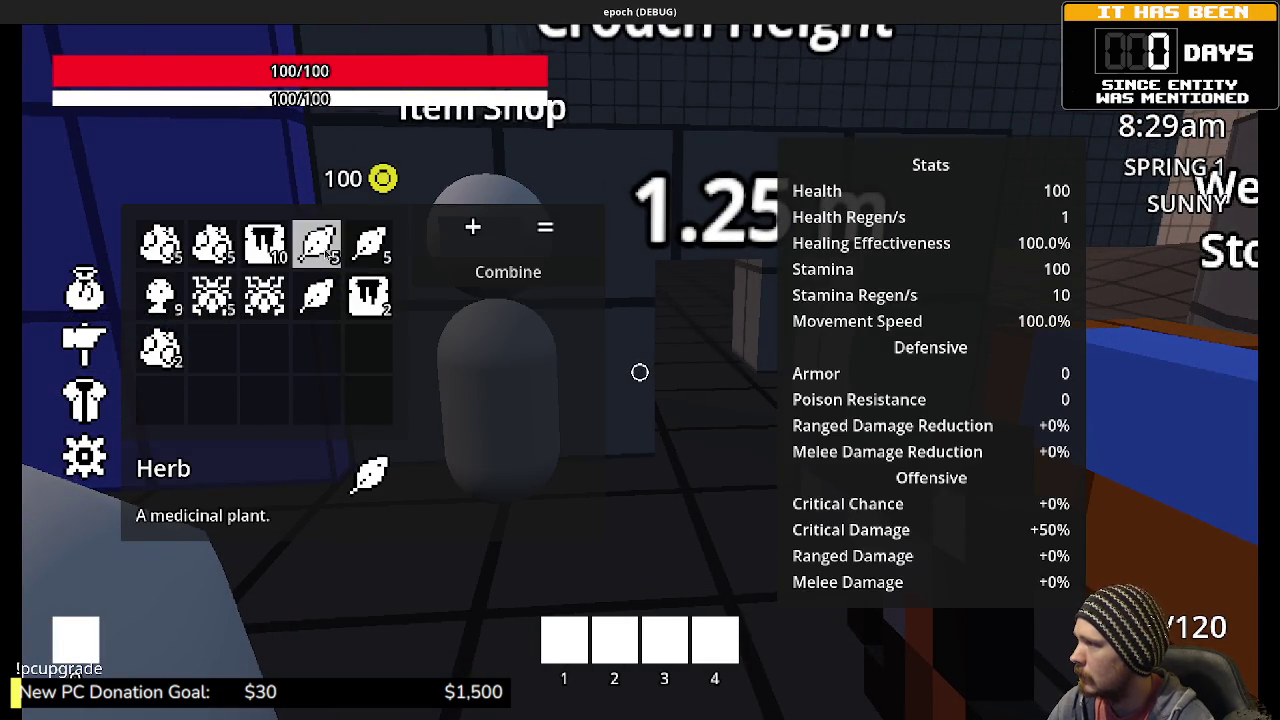
left_click(316, 243)
left_click(159, 295)
left_click(508, 271)
left_click(316, 243)
left_click(159, 295)
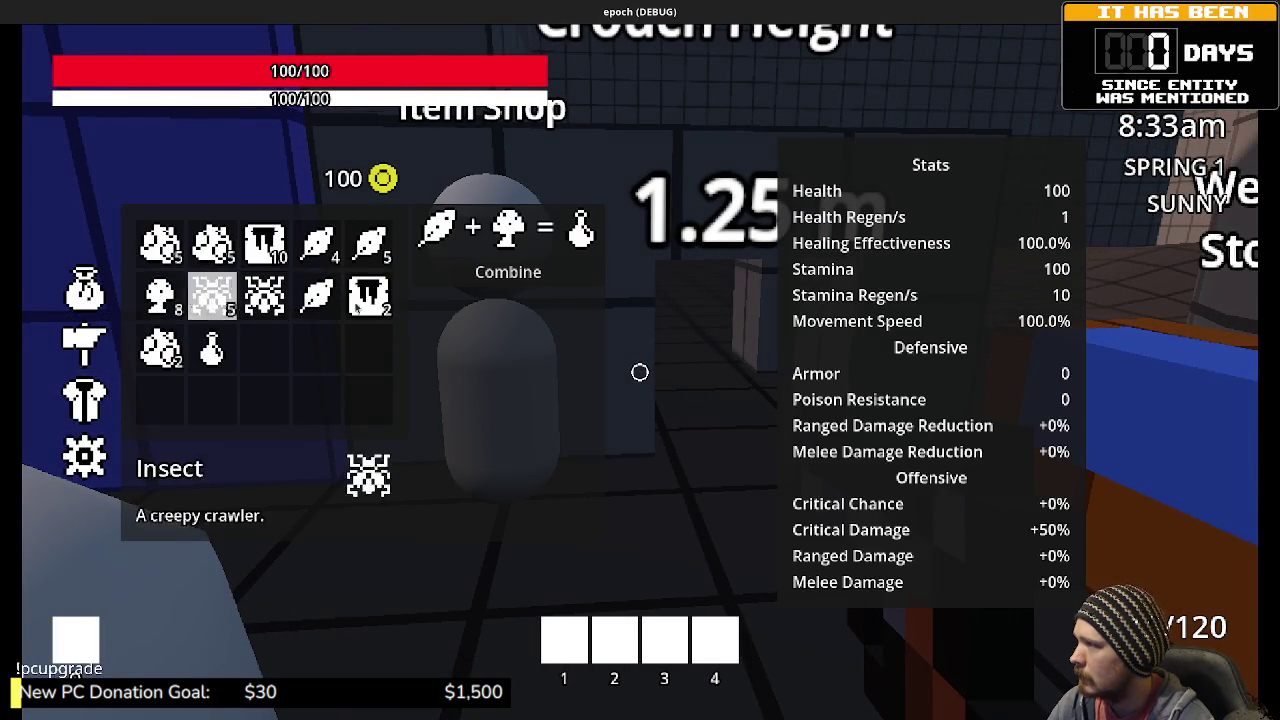
left_click(455, 272)
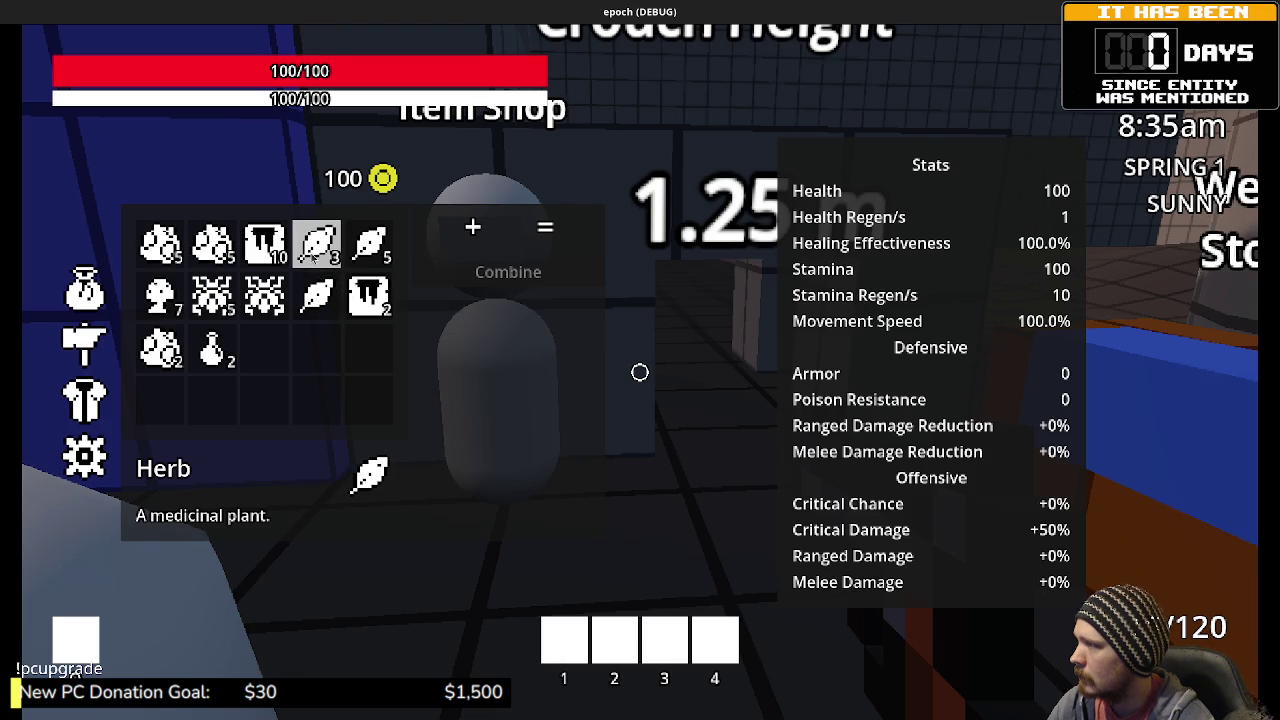
left_click(316, 243)
left_click(159, 295)
left_click(466, 280)
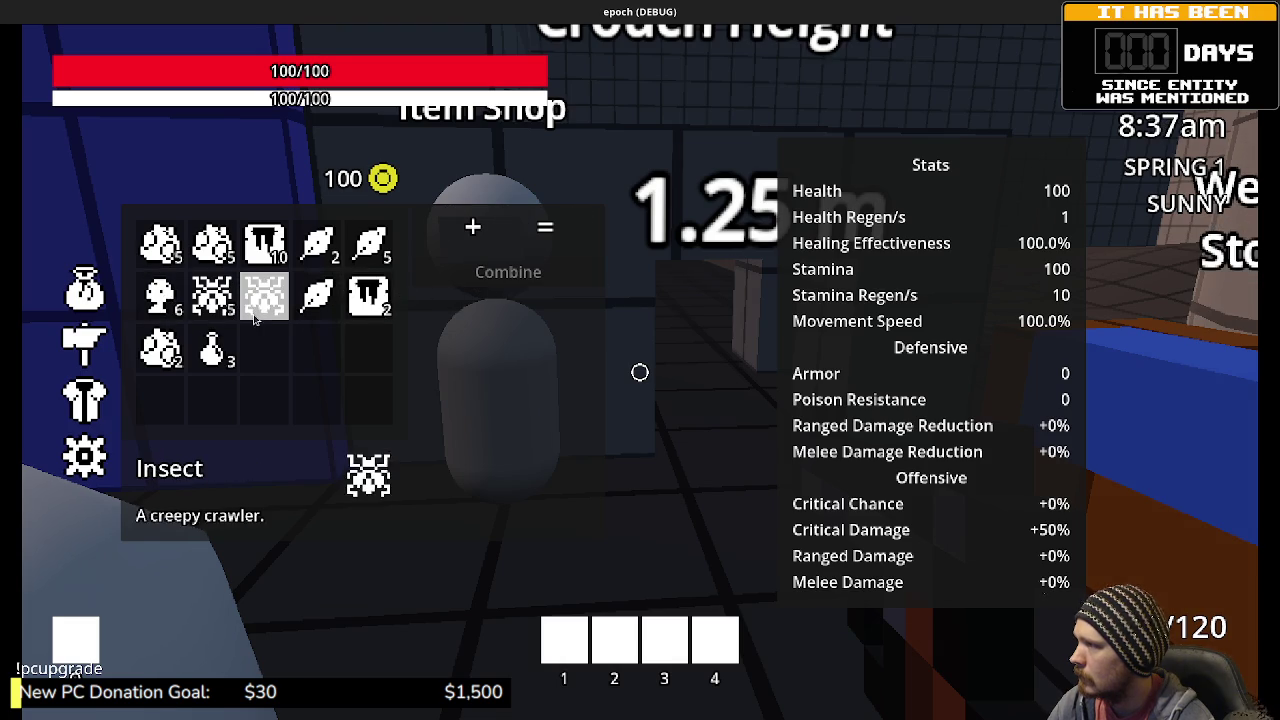
left_click(316, 243)
left_click(159, 295)
left_click(508, 272)
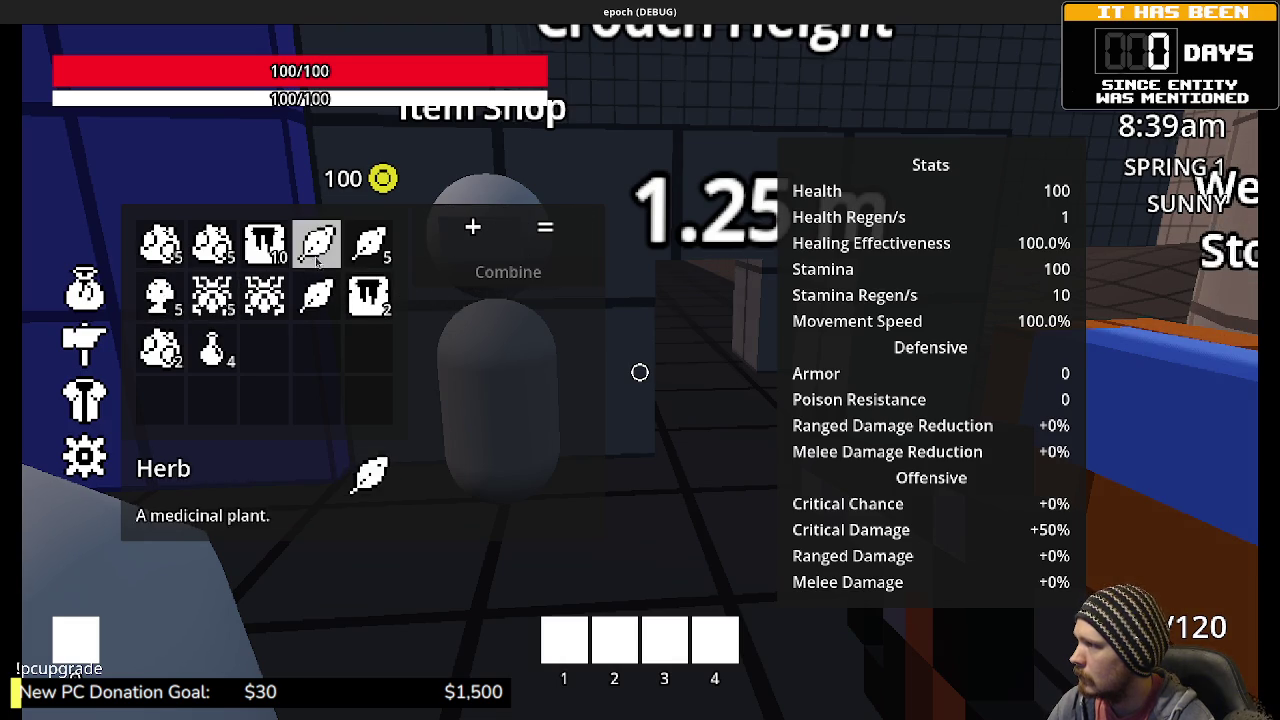
left_click(316, 243)
left_click(159, 295)
left_click(508, 272)
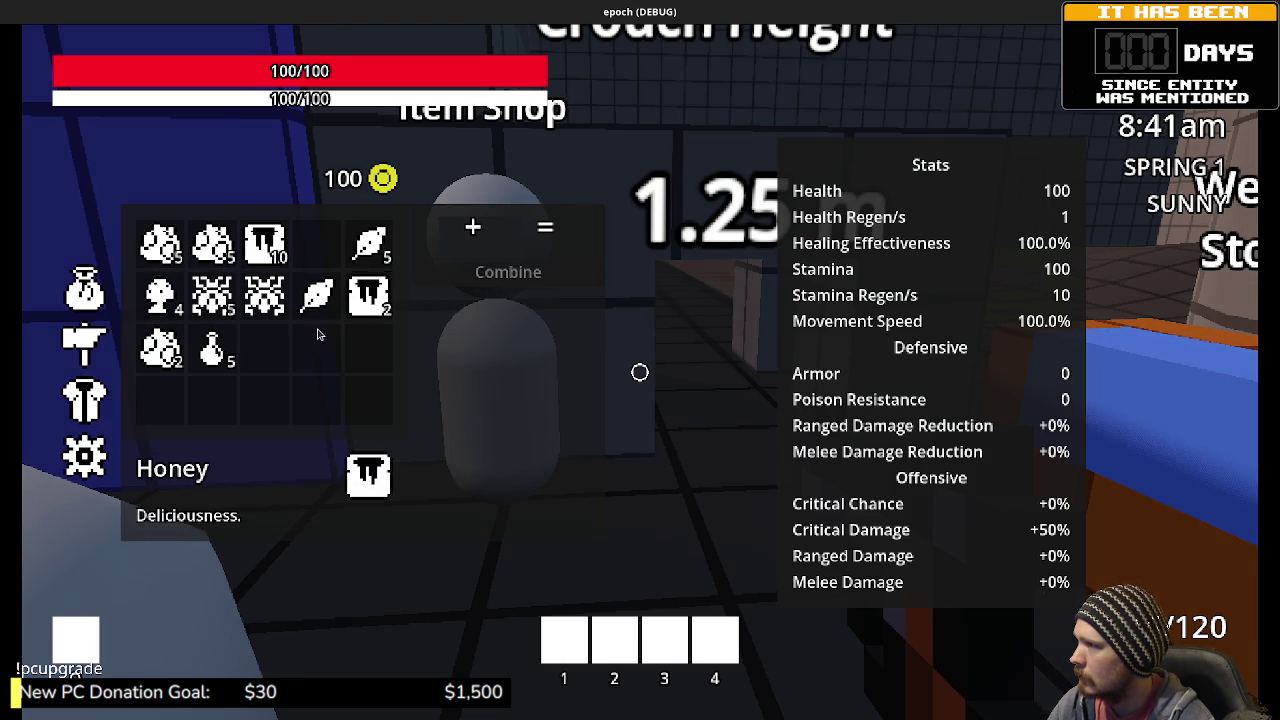
- Combine Potion and Honey into two honey bag items
left_click(212, 348)
left_click(368, 295)
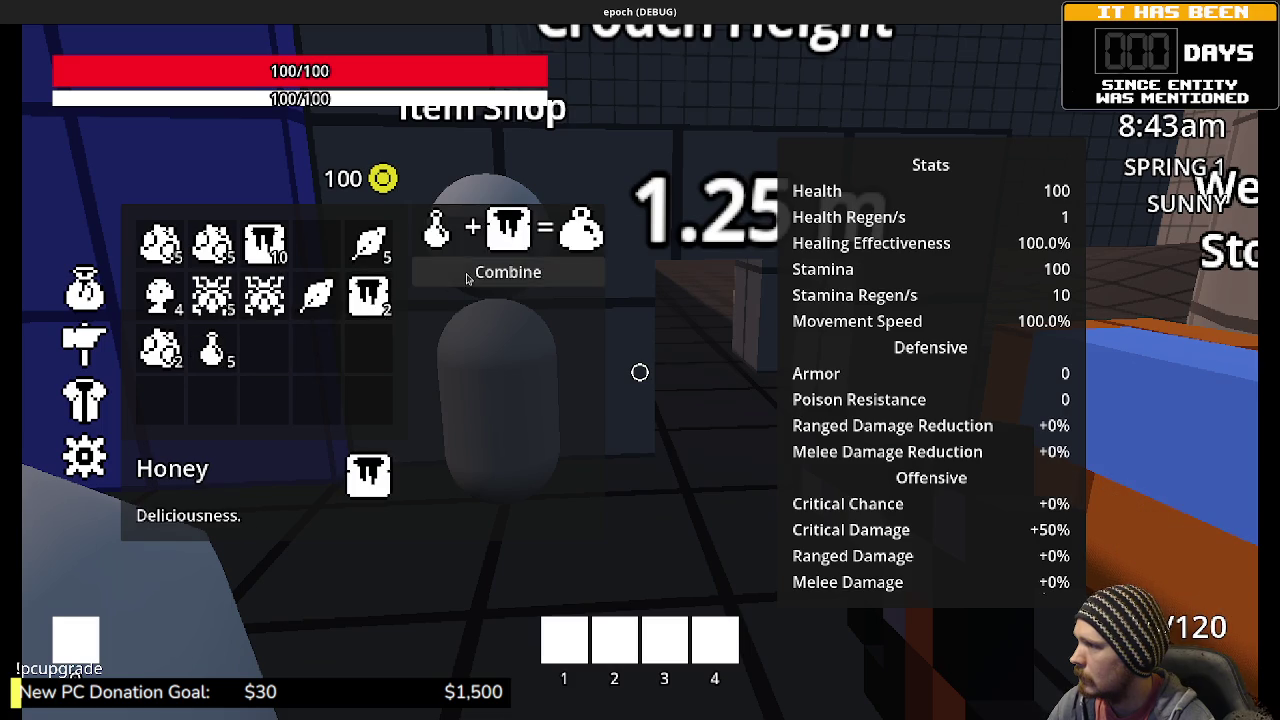
left_click(466, 278)
left_click(212, 348)
left_click(368, 295)
left_click(508, 272)
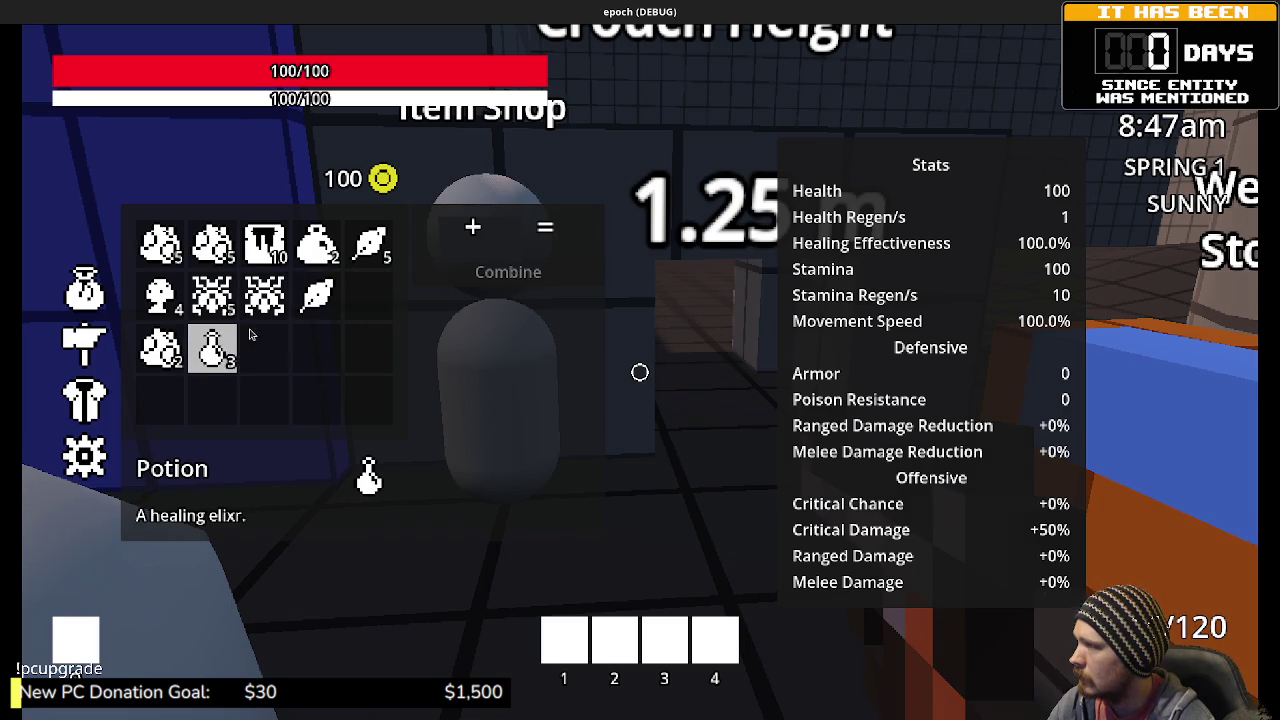
- Craft four Antidotes from Herb and Insect
left_click(316, 295)
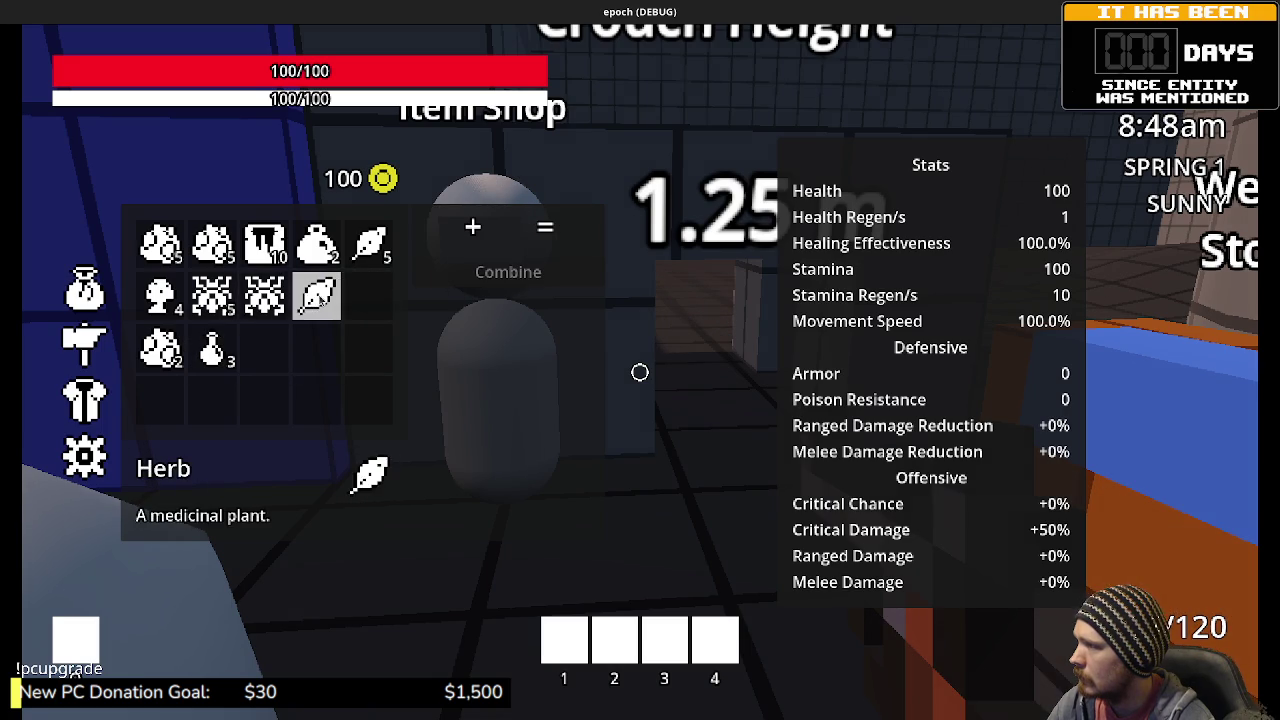
left_click(272, 303)
left_click(274, 304)
left_click(322, 282)
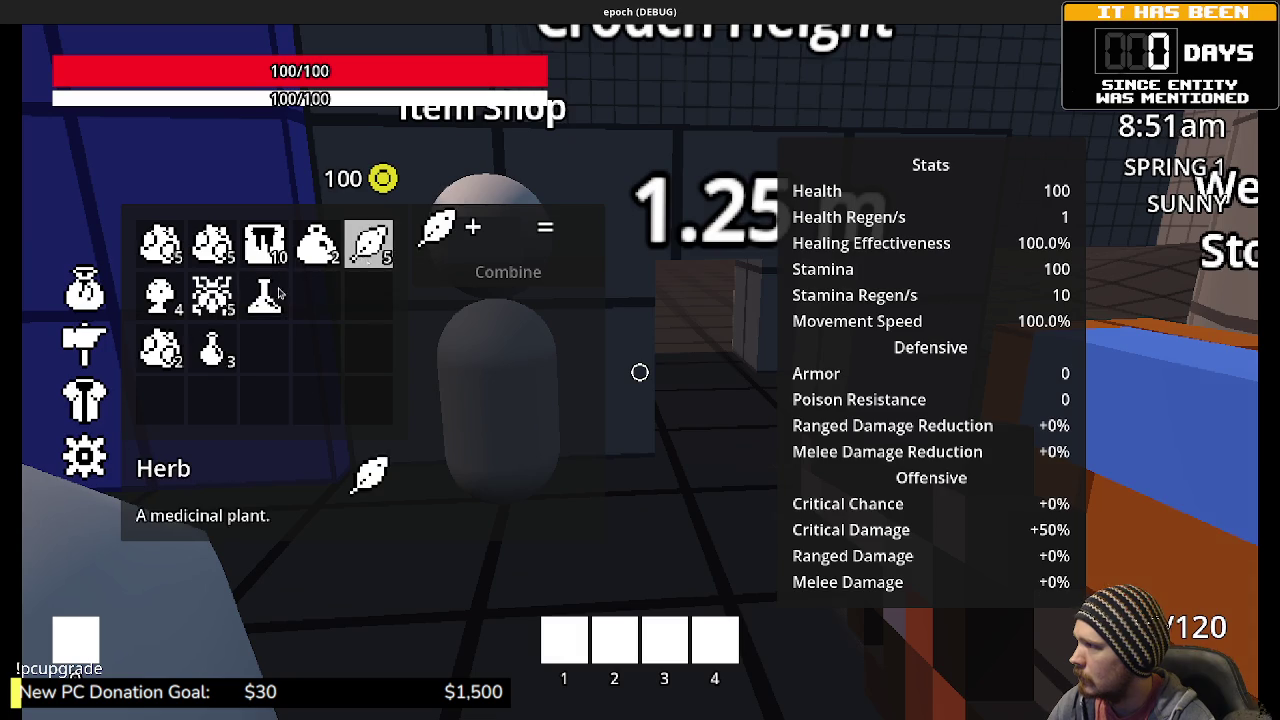
left_click(318, 285)
left_click(313, 293)
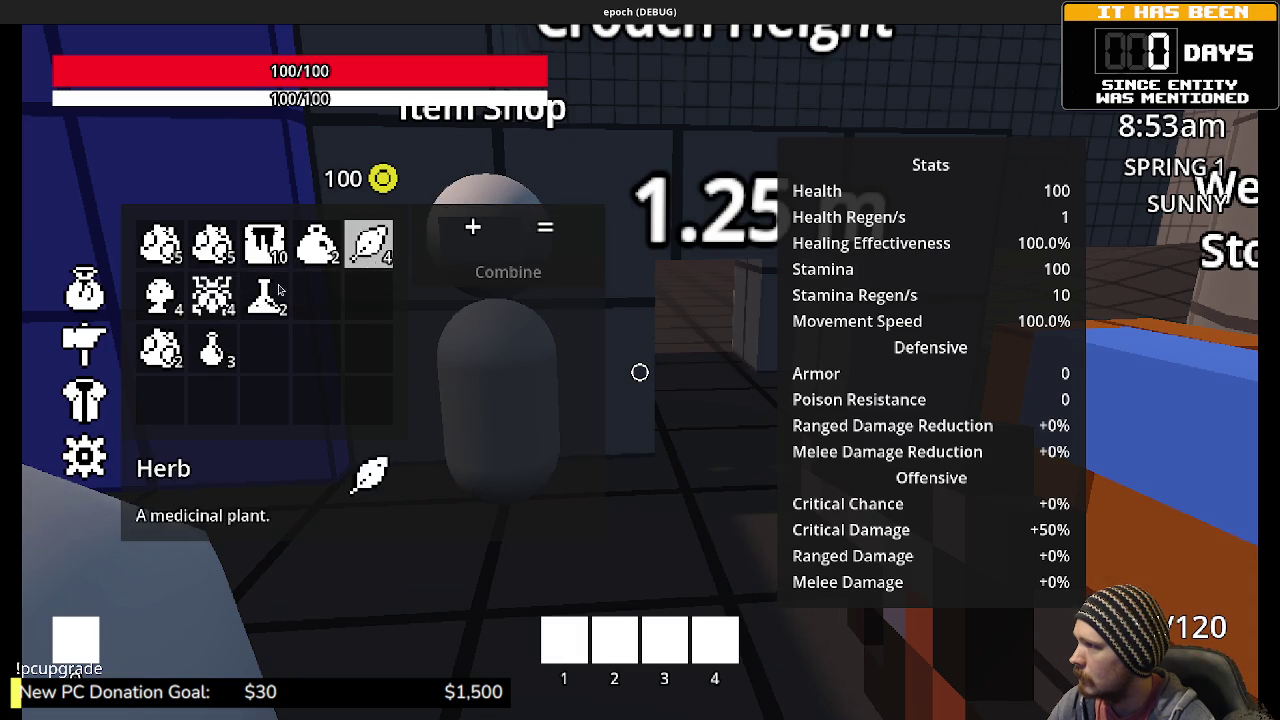
left_click(370, 245)
left_click(211, 295)
left_click(508, 272)
left_click(370, 245)
left_click(211, 295)
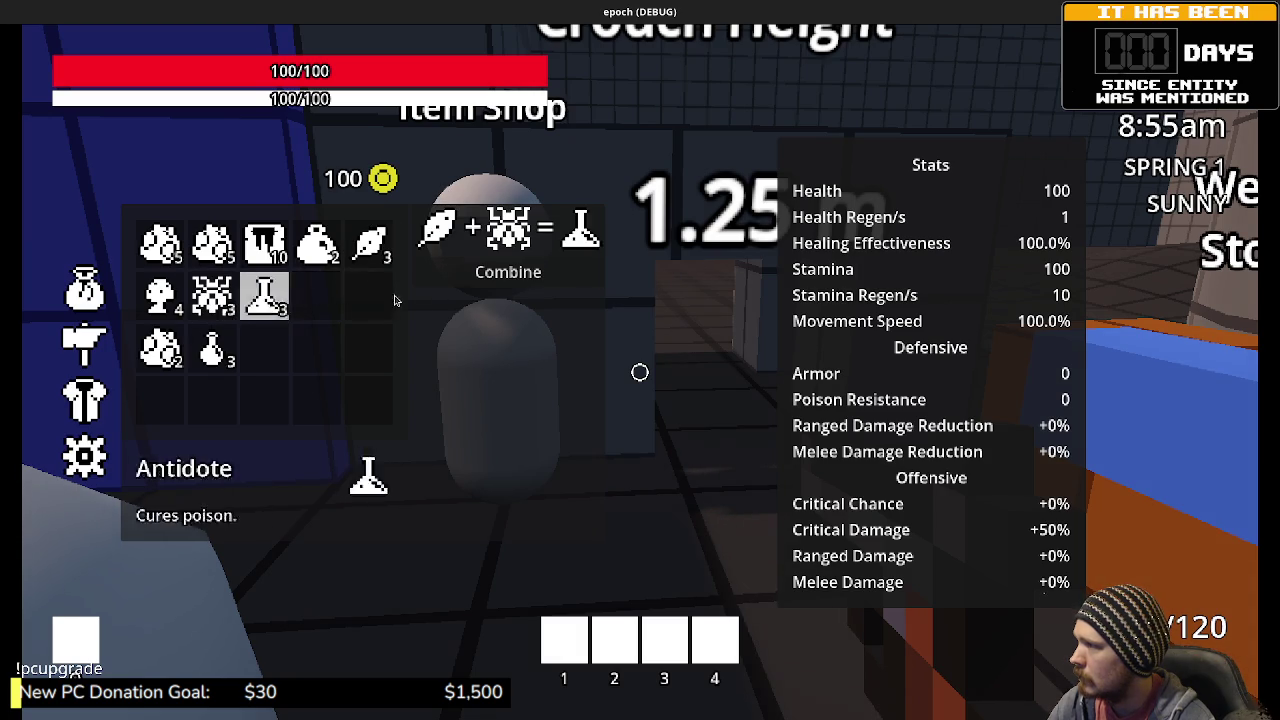
left_click(470, 274)
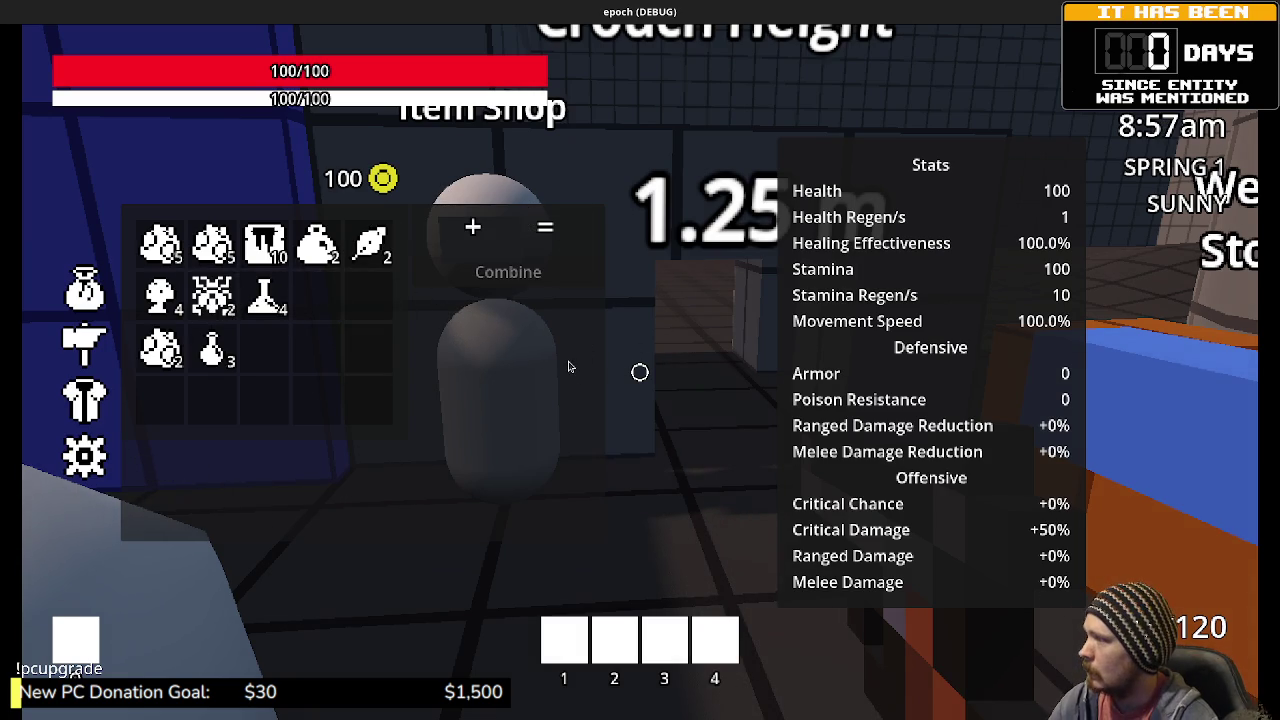
- Close the inventory, walk to the Item Shop keeper and interact, triggering the create_item error
key("Tab")
key("shift+w")
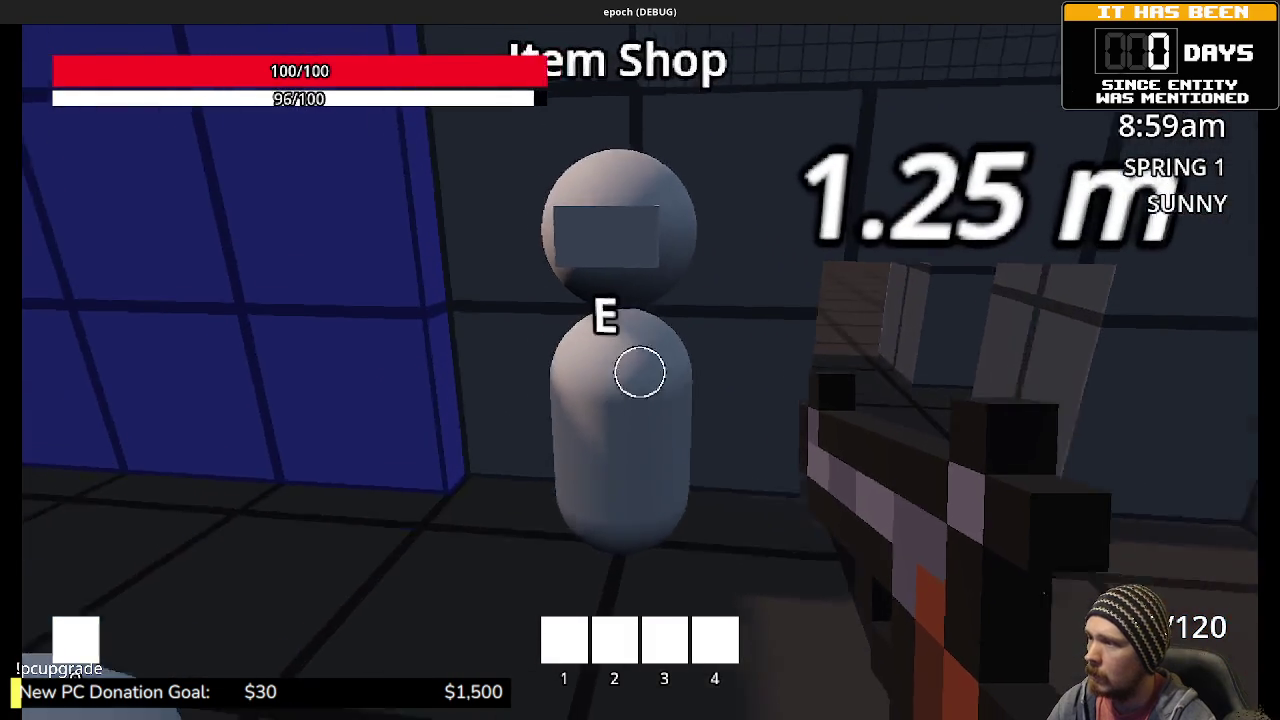
key("w")
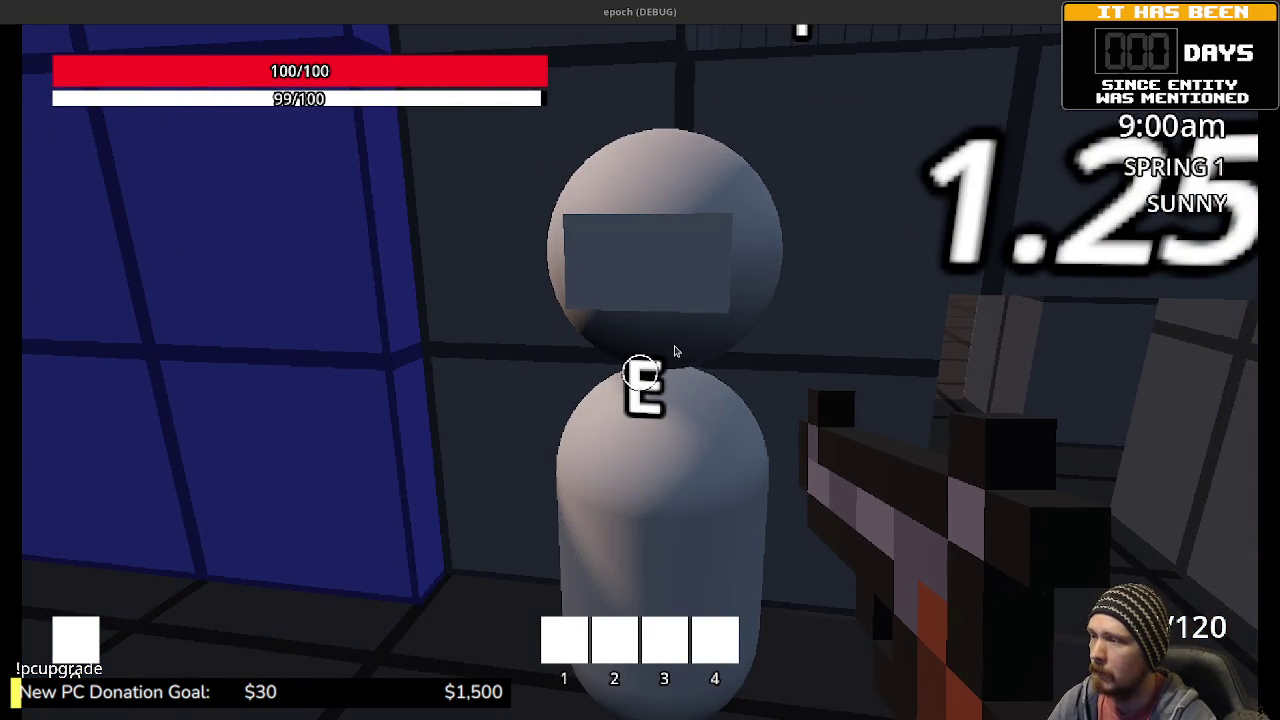
key("e")
mouse_move(700, 11)
left_mouse_down()
mouse_move(702, 233)
mouse_move(759, 287)
mouse_move(687, 381)
mouse_move(622, 553)
mouse_move(695, 559)
left_mouse_up()
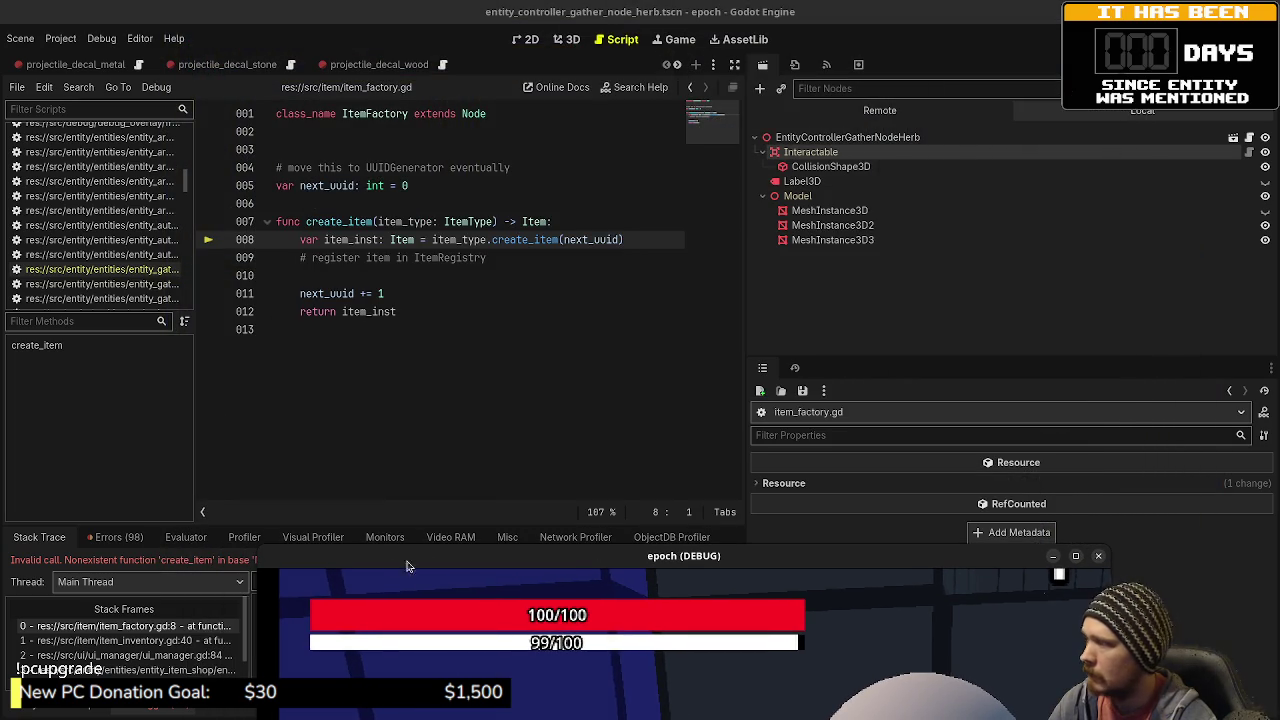
- Move the game window aside and stop the debug session with F8
mouse_move(382, 566)
left_mouse_down()
mouse_move(384, 710)
mouse_move(367, 657)
left_mouse_up()
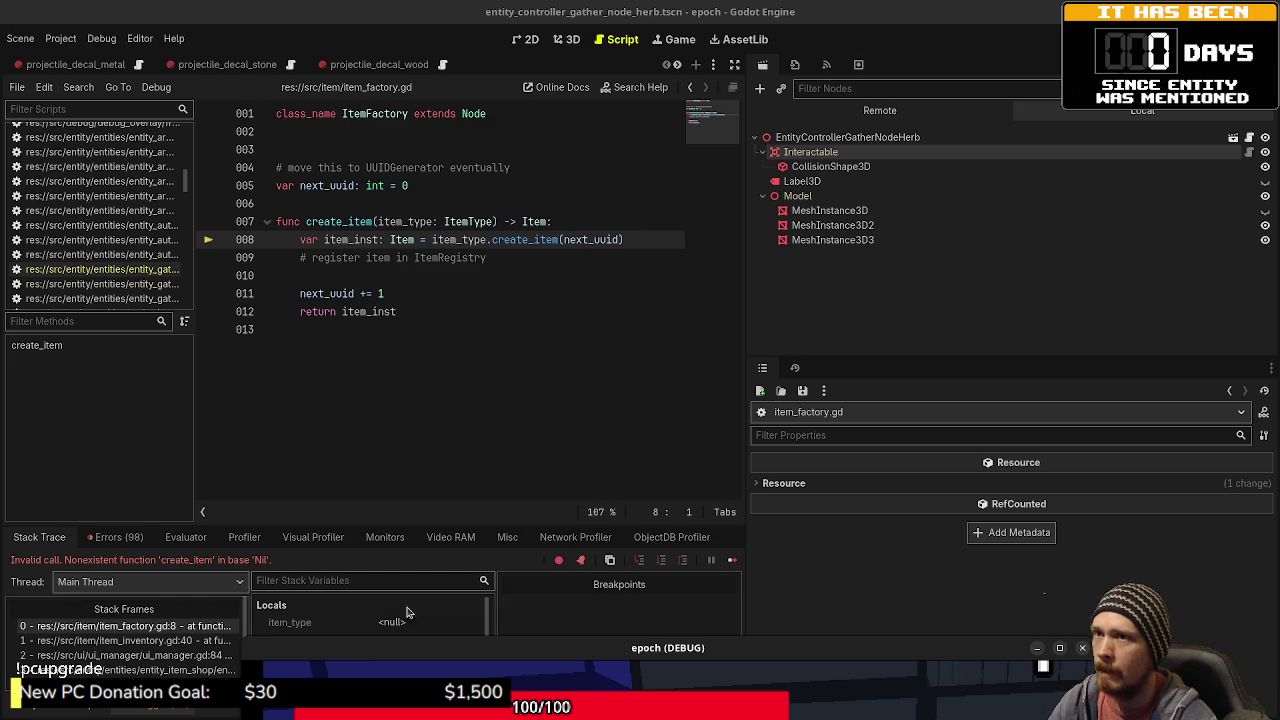
key("F8")
left_click(113, 537)
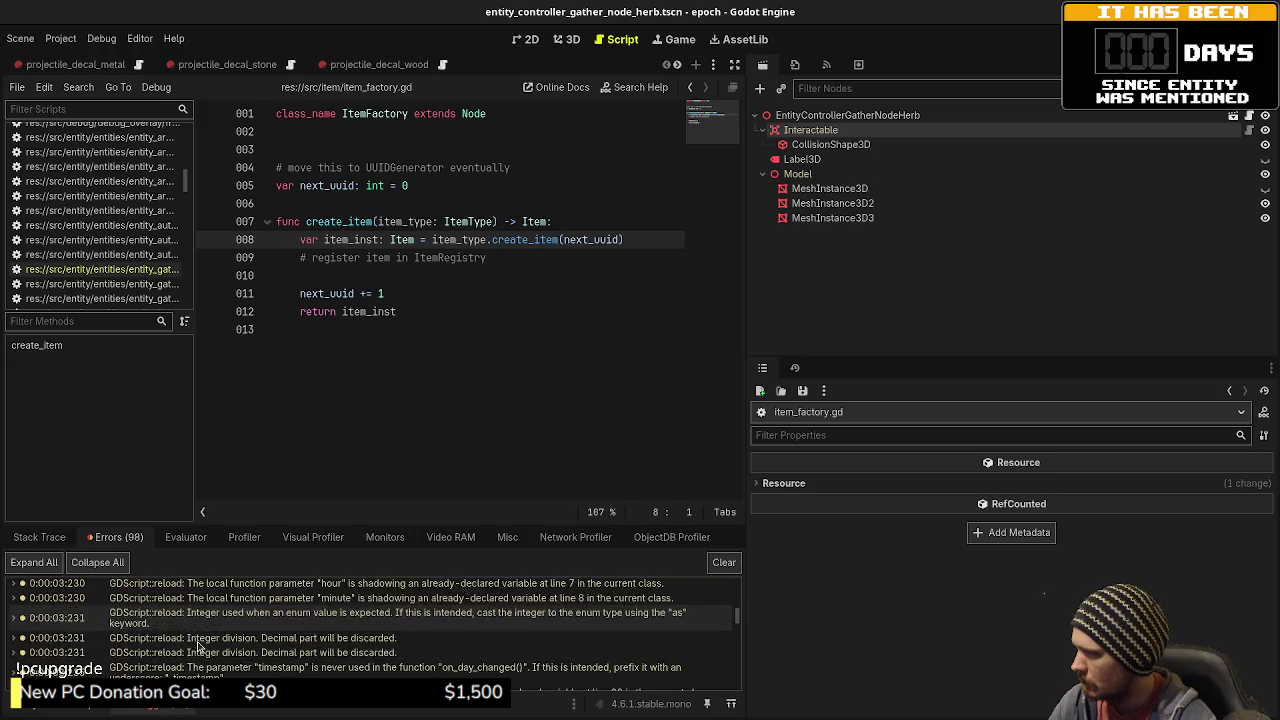
- Scroll the Errors tab to the create_item Invalid call stack trace, then show res://src/item/ in FileSystem
scroll(197, 646, "down", 2)
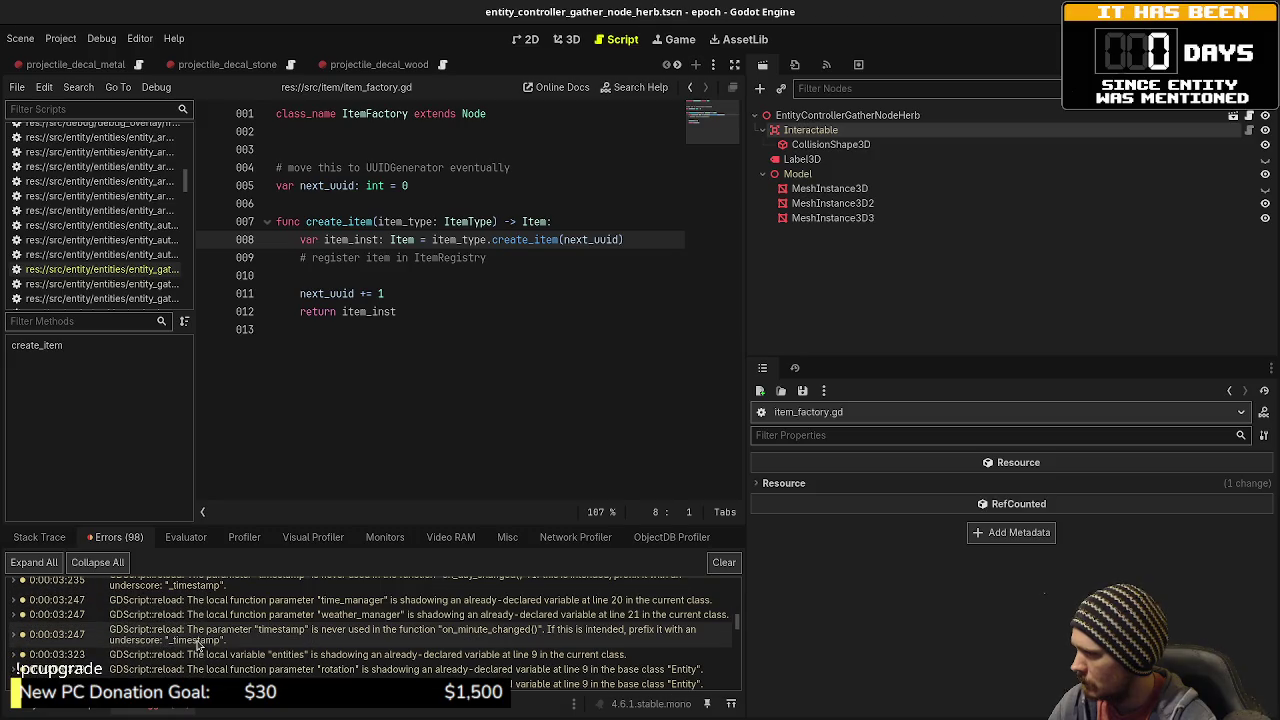
scroll(197, 646, "down", 5)
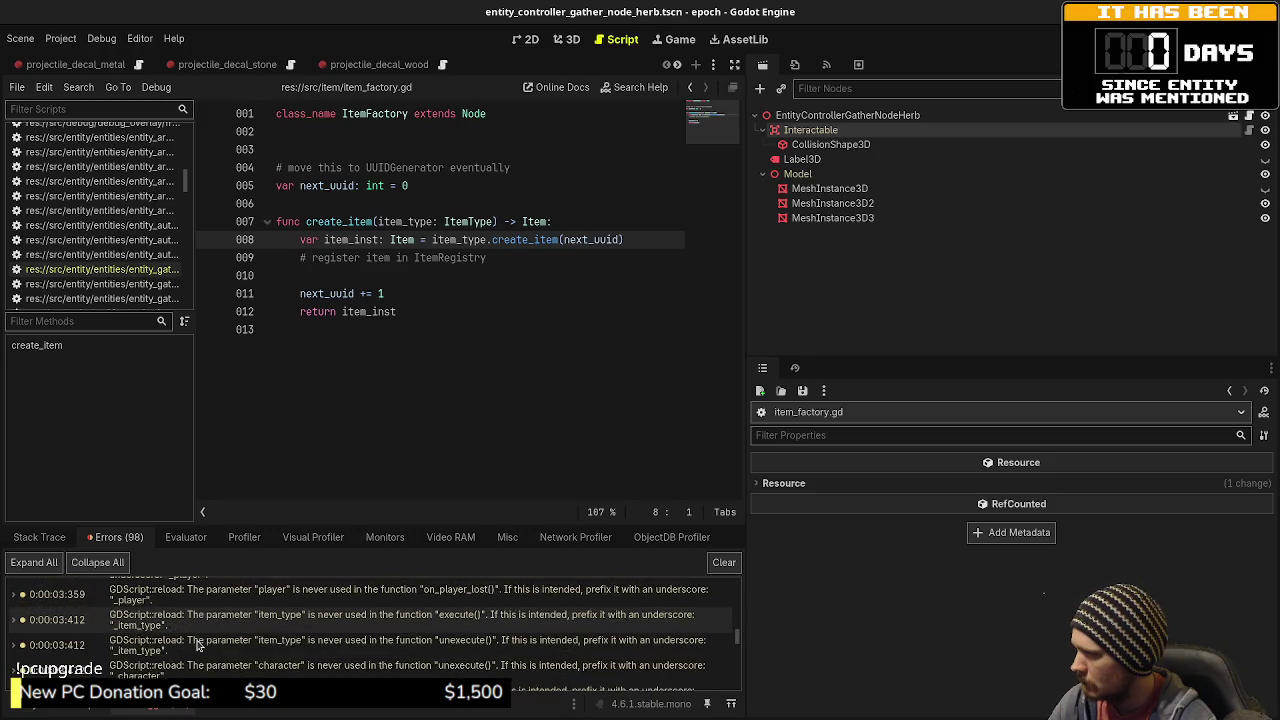
scroll(197, 635, "down", 10)
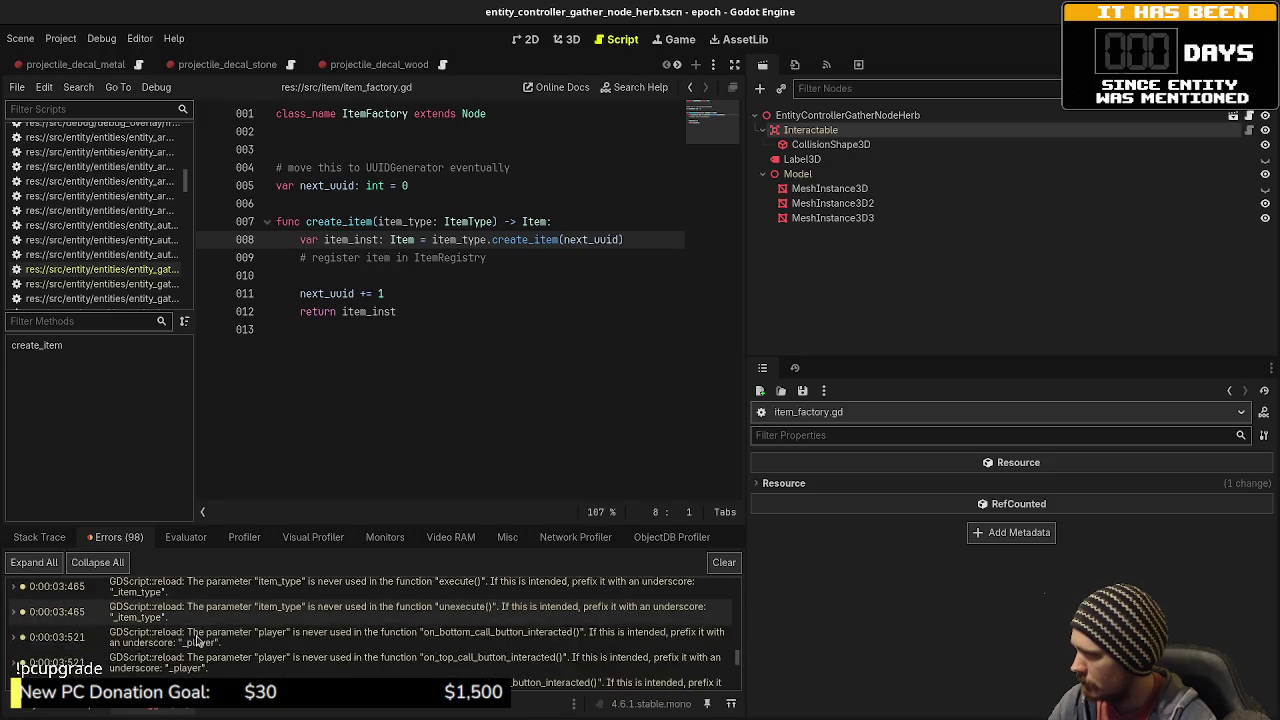
scroll(194, 643, "down", 10)
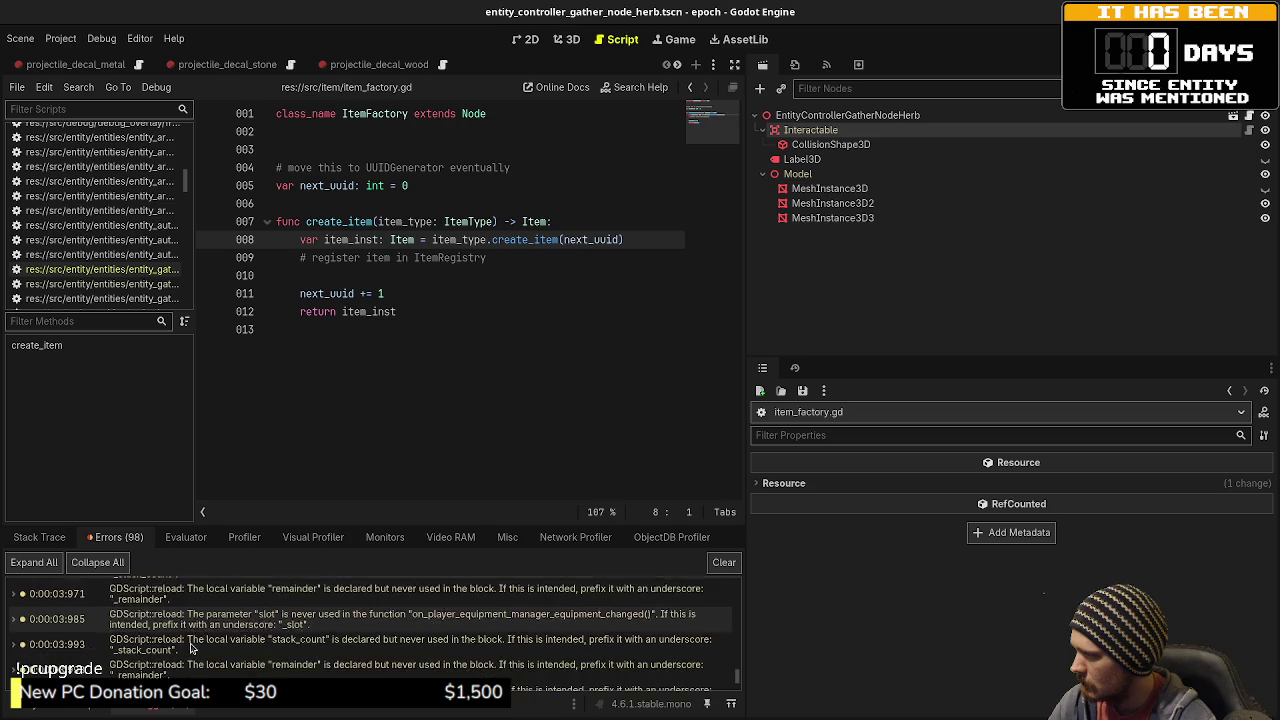
scroll(194, 648, "down", 3)
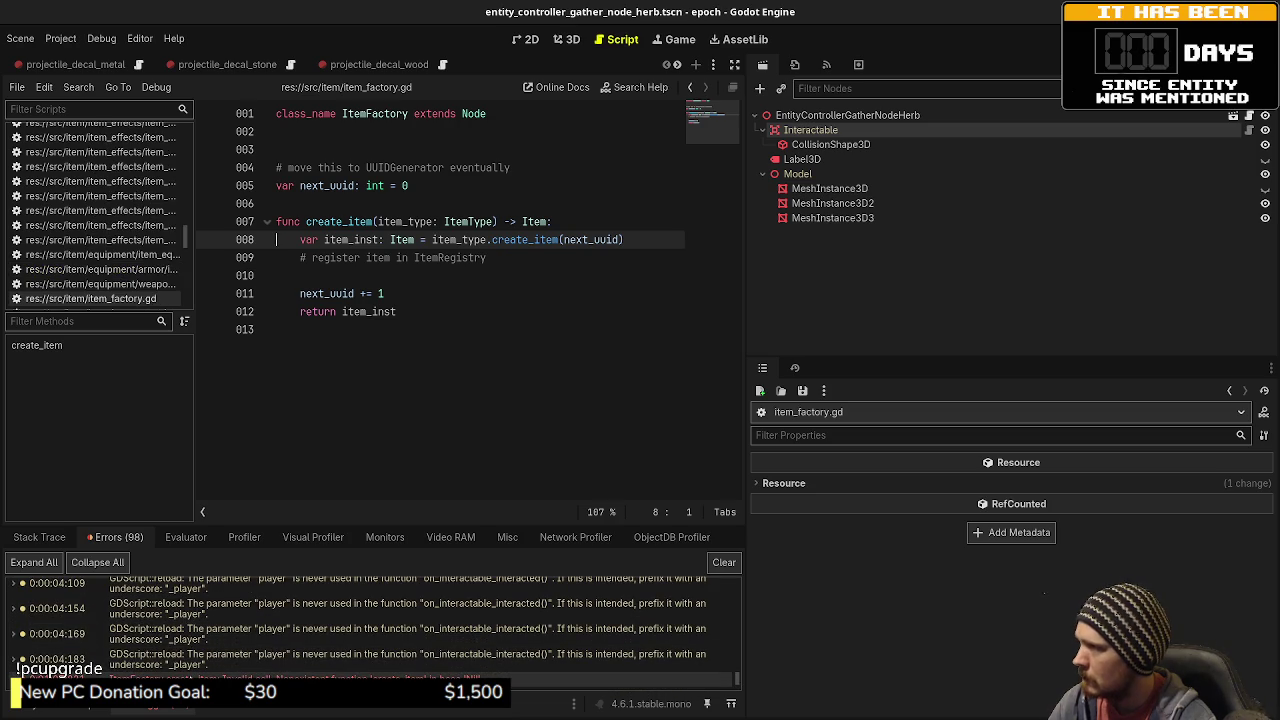
mouse_move(197, 667)
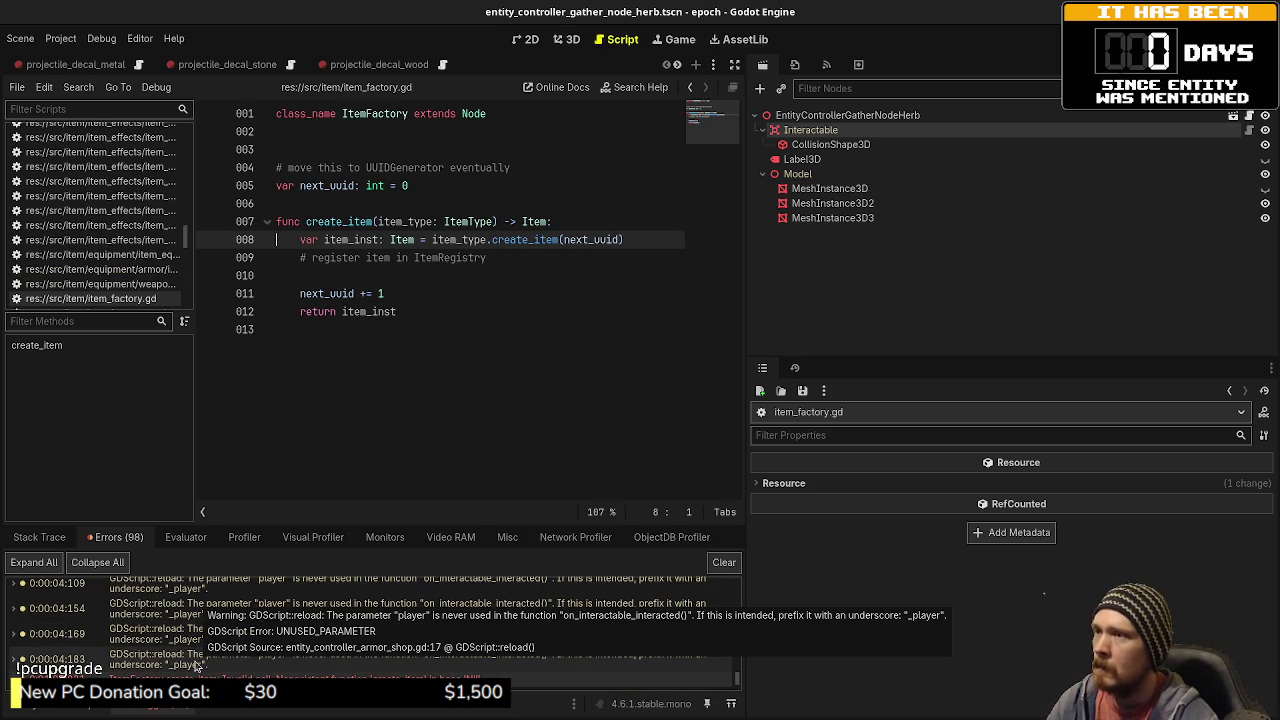
scroll(180, 670, "down", 5)
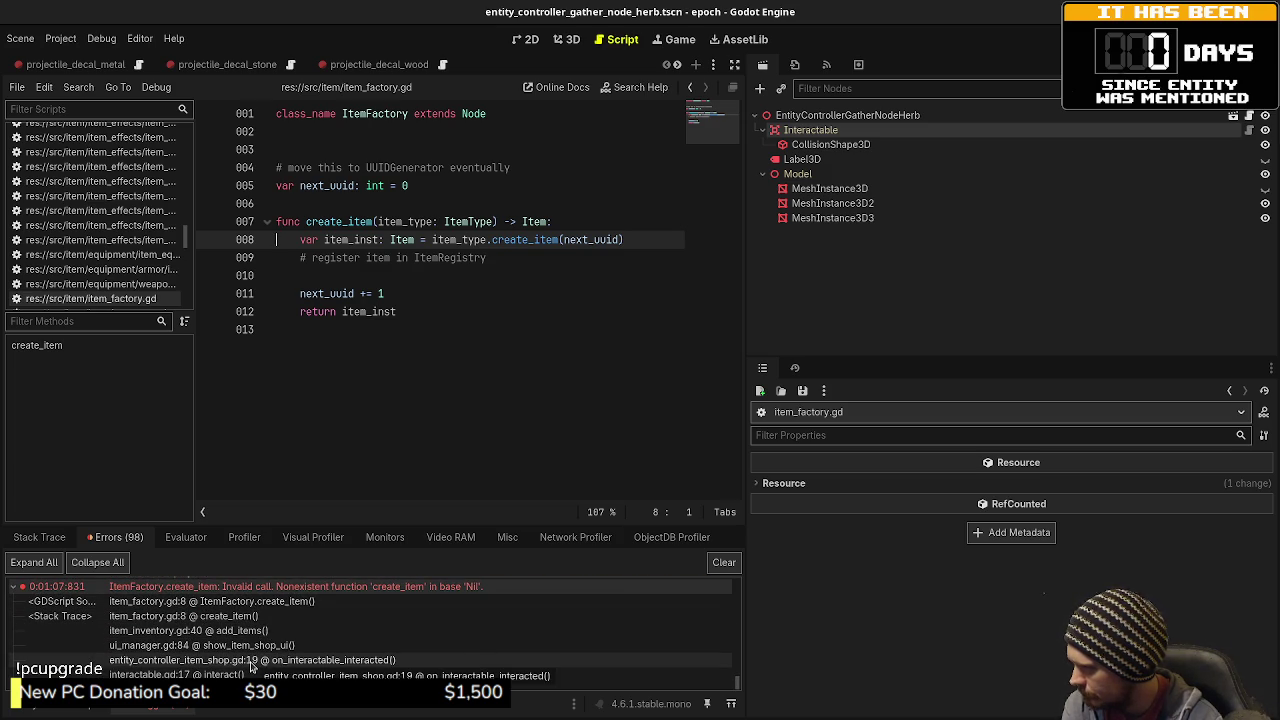
left_click(53, 712)
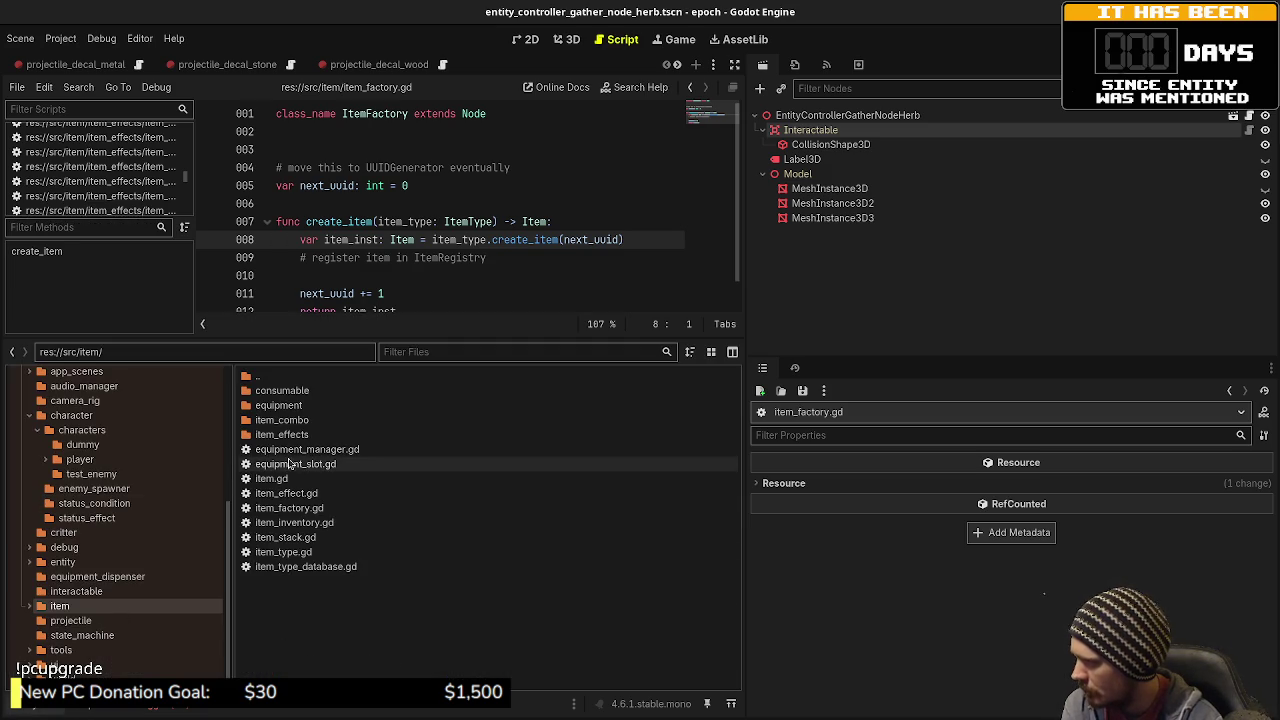
- Open game.gd via quick search, go distraction-free, and scroll to the shop inventory lines near 97
scroll(100, 170, "up", 3)
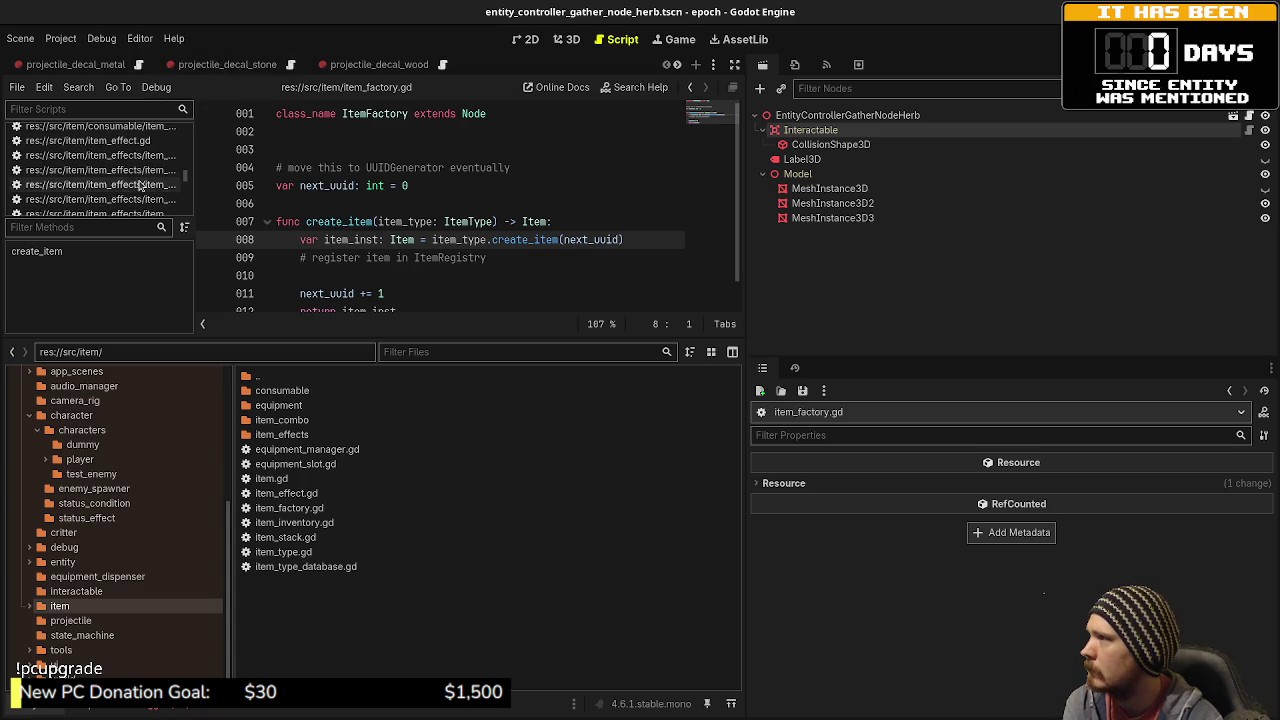
left_click(516, 221)
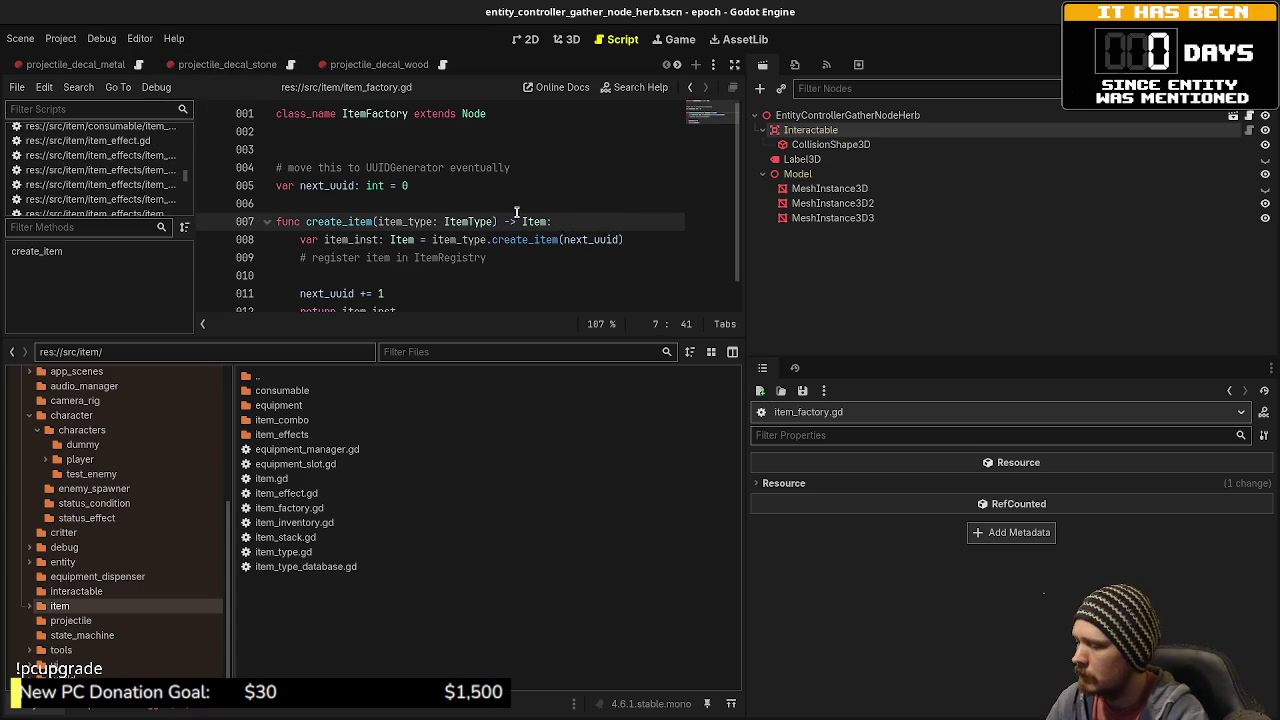
key("ctrl+alt+o")
type("game")
key("Return")
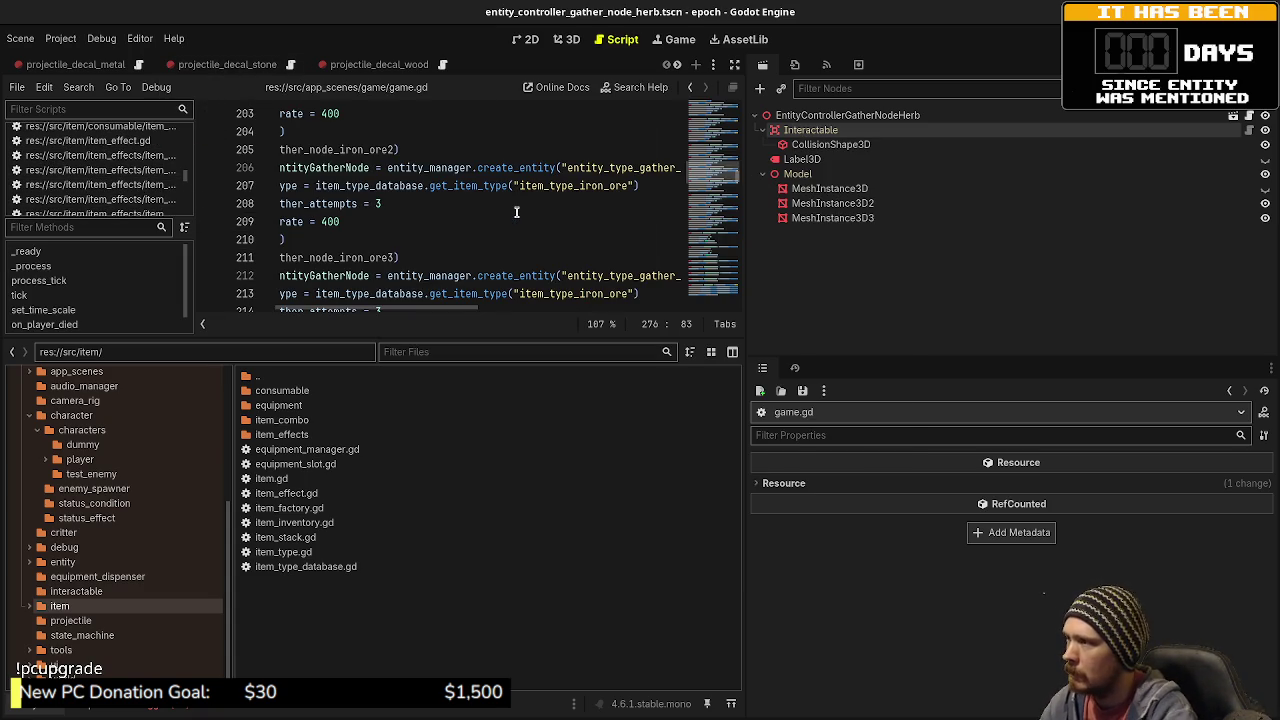
left_click(734, 66)
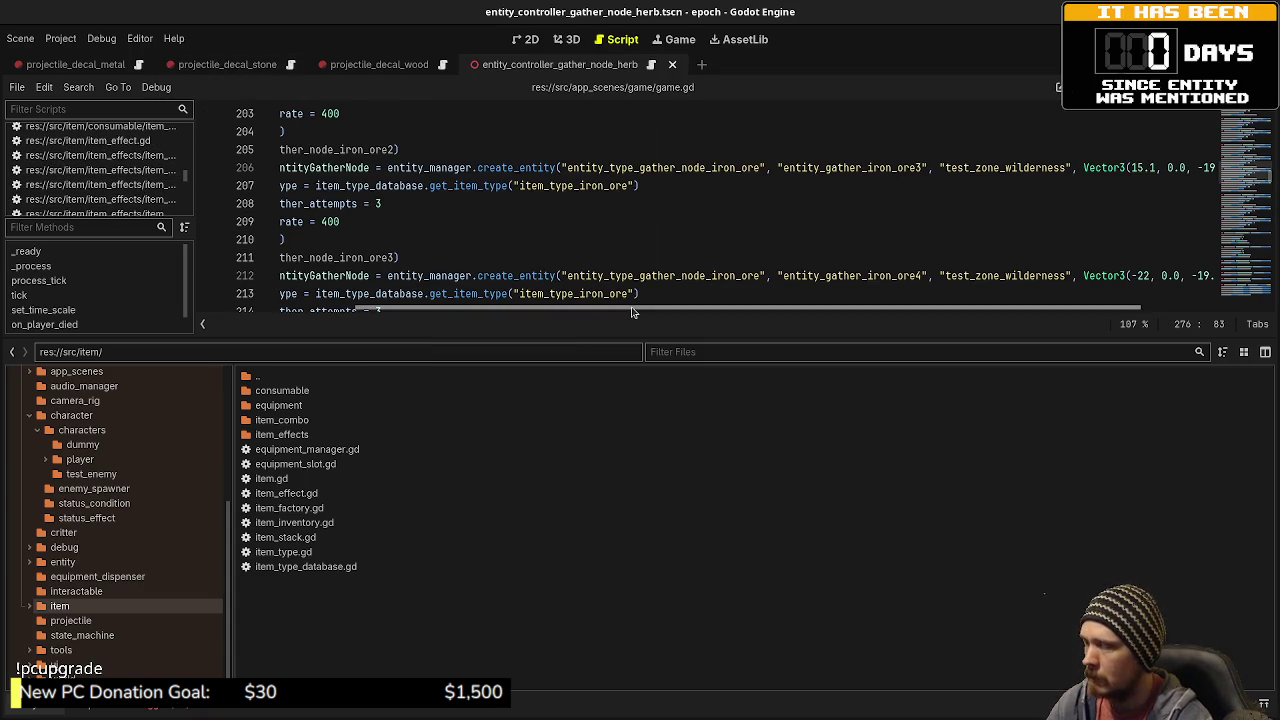
left_click_drag(621, 337, 597, 592)
scroll(567, 441, "down", 4)
scroll(563, 440, "down", 9)
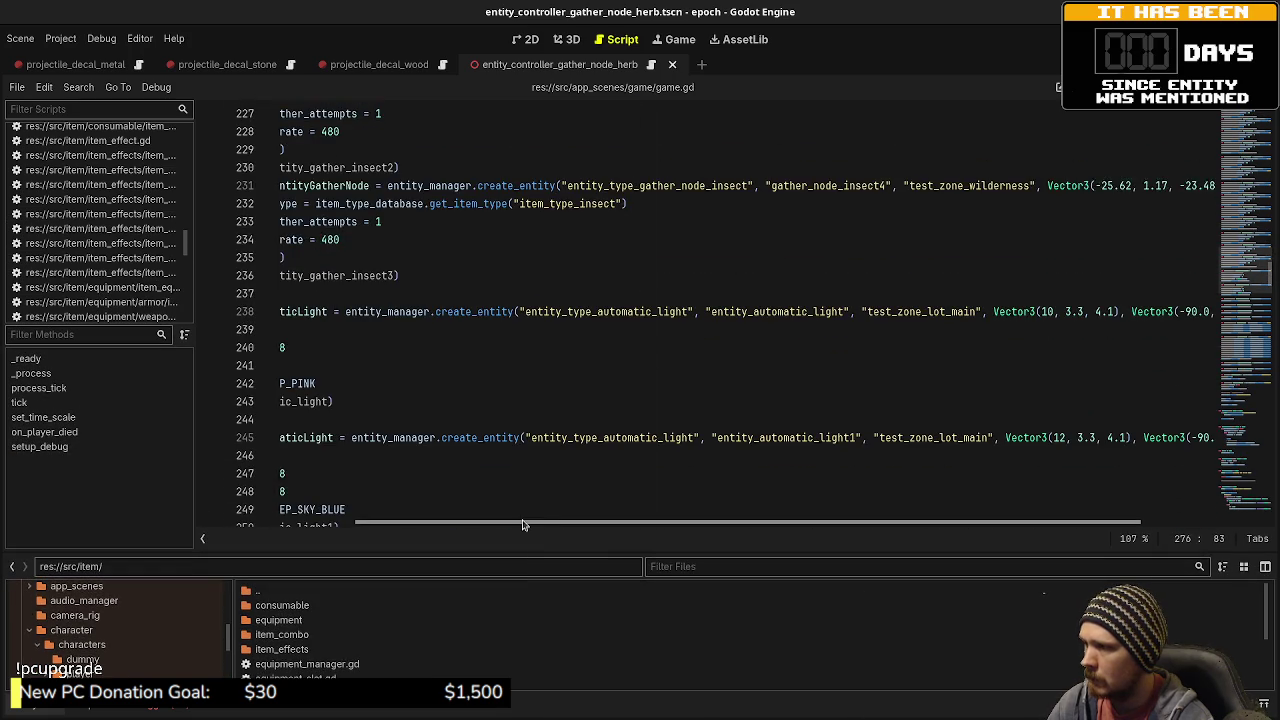
scroll(440, 411, "down", 2)
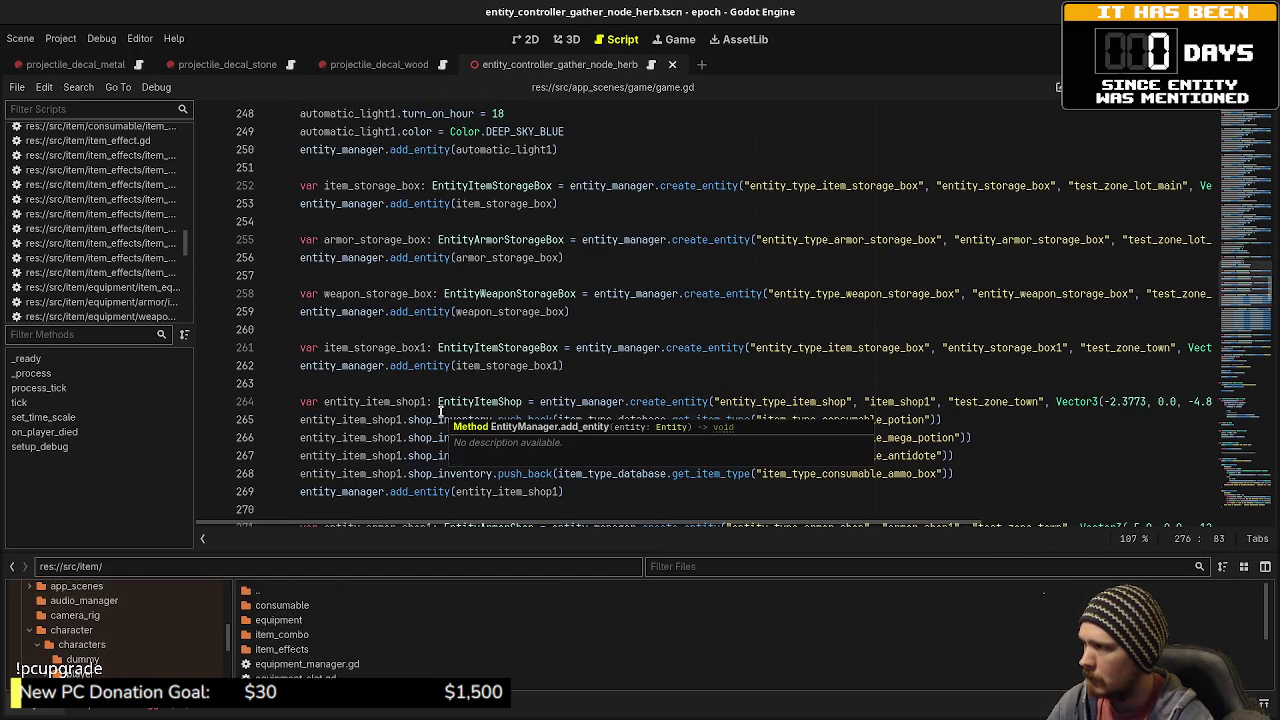
scroll(440, 411, "up", 17)
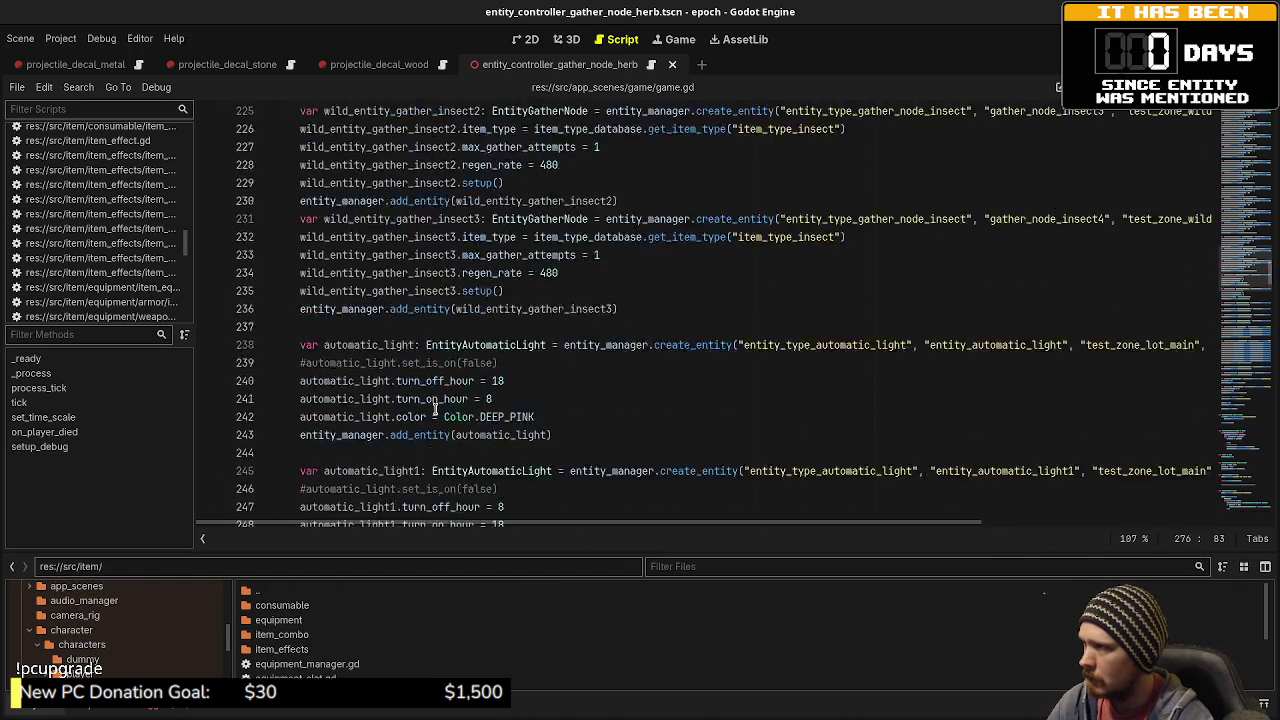
scroll(435, 409, "up", 20)
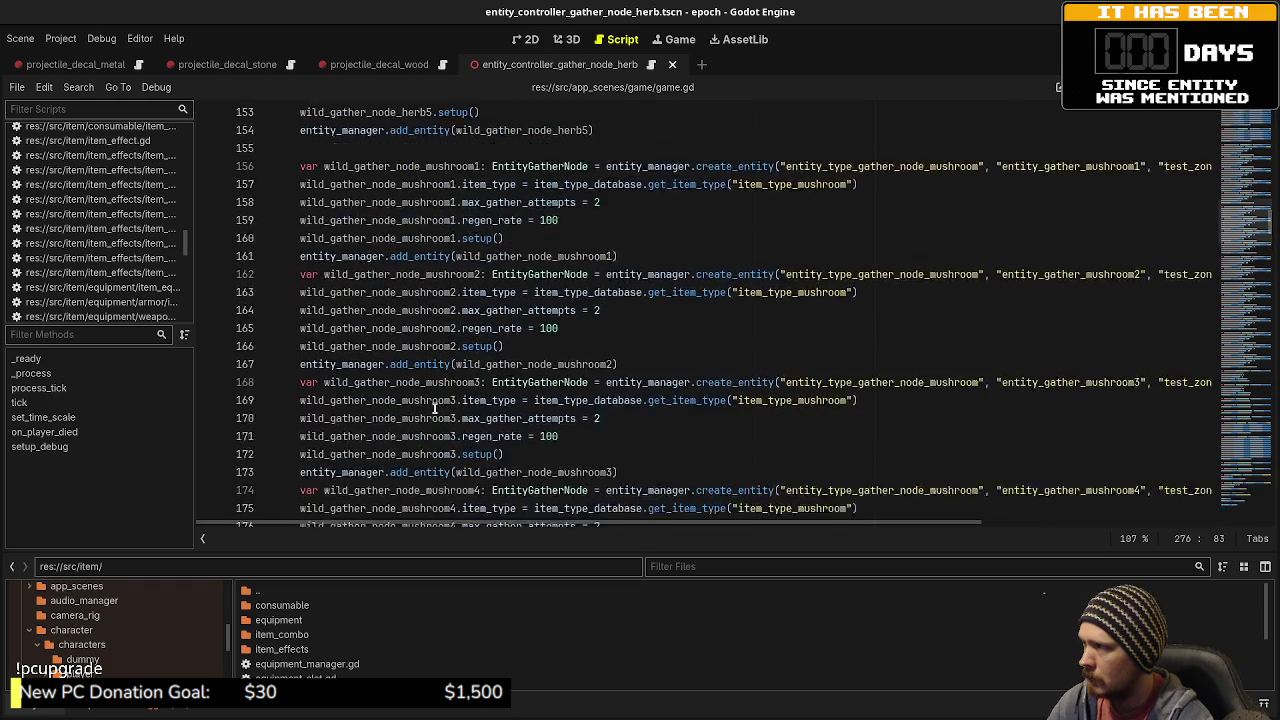
scroll(435, 409, "up", 12)
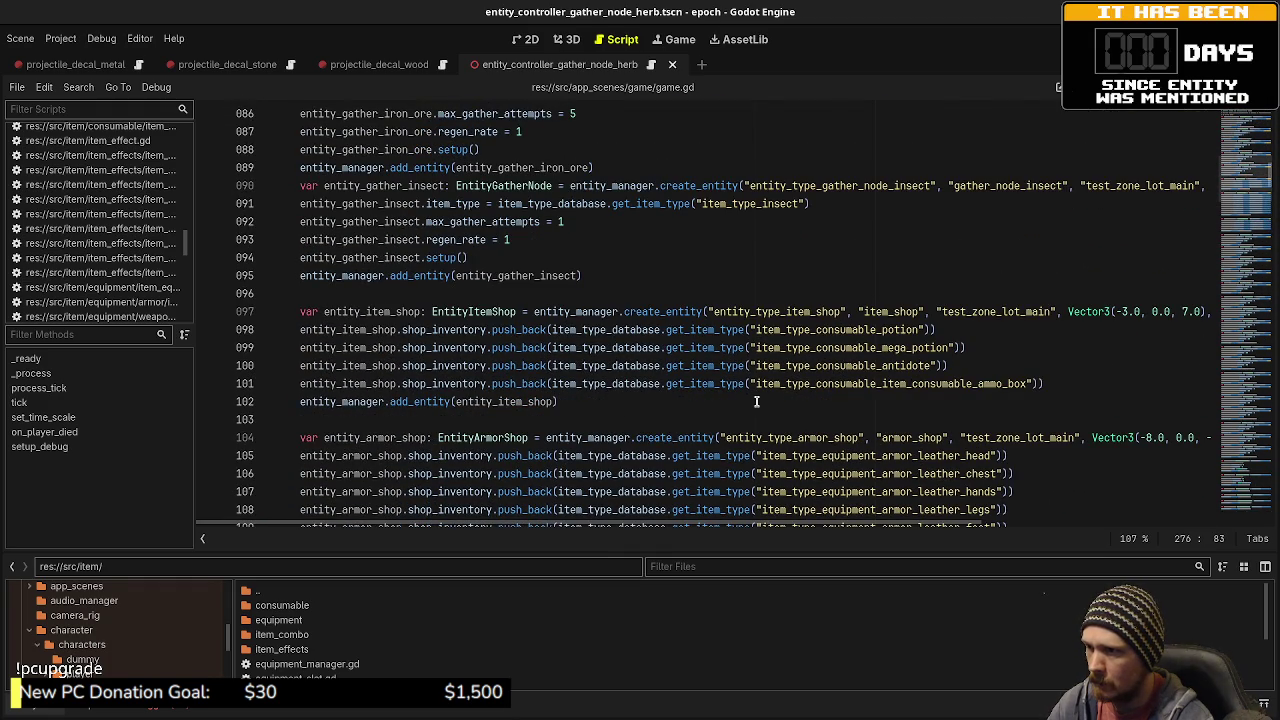
- Change line 101 to item_type_consumable_ammo_box, save game.gd, and run the game
left_click(880, 384)
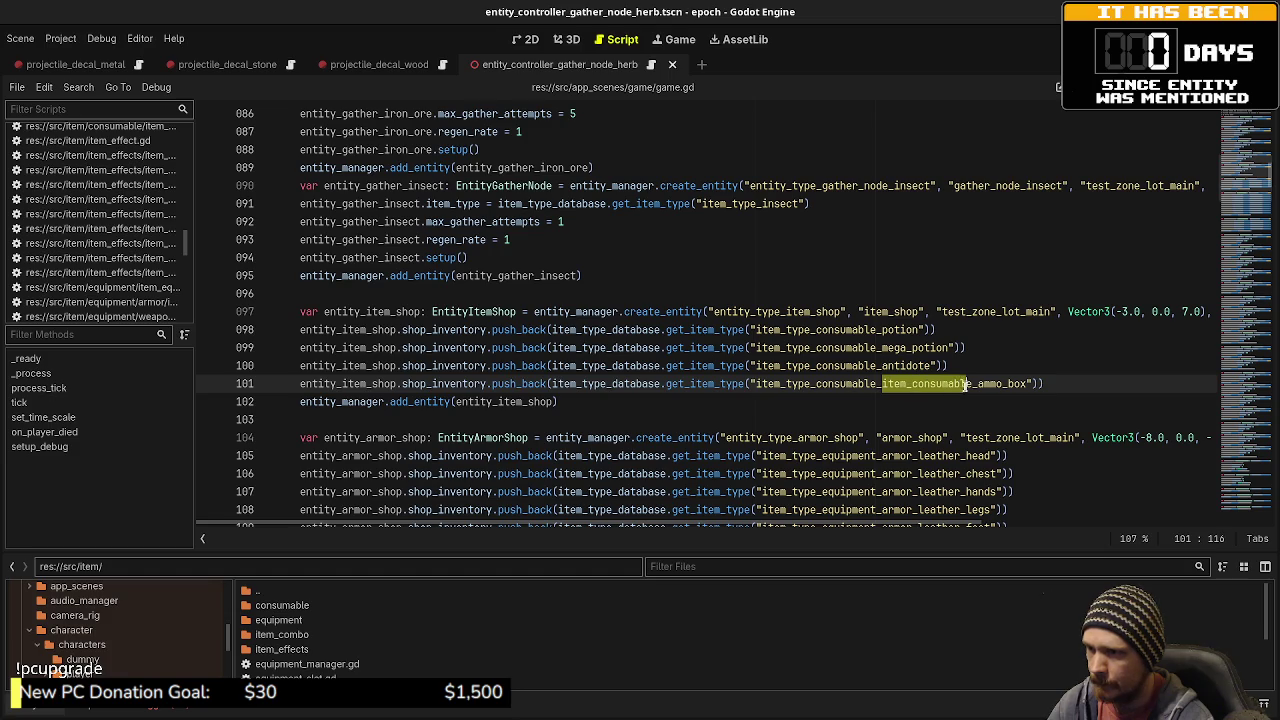
key("BackSpace")
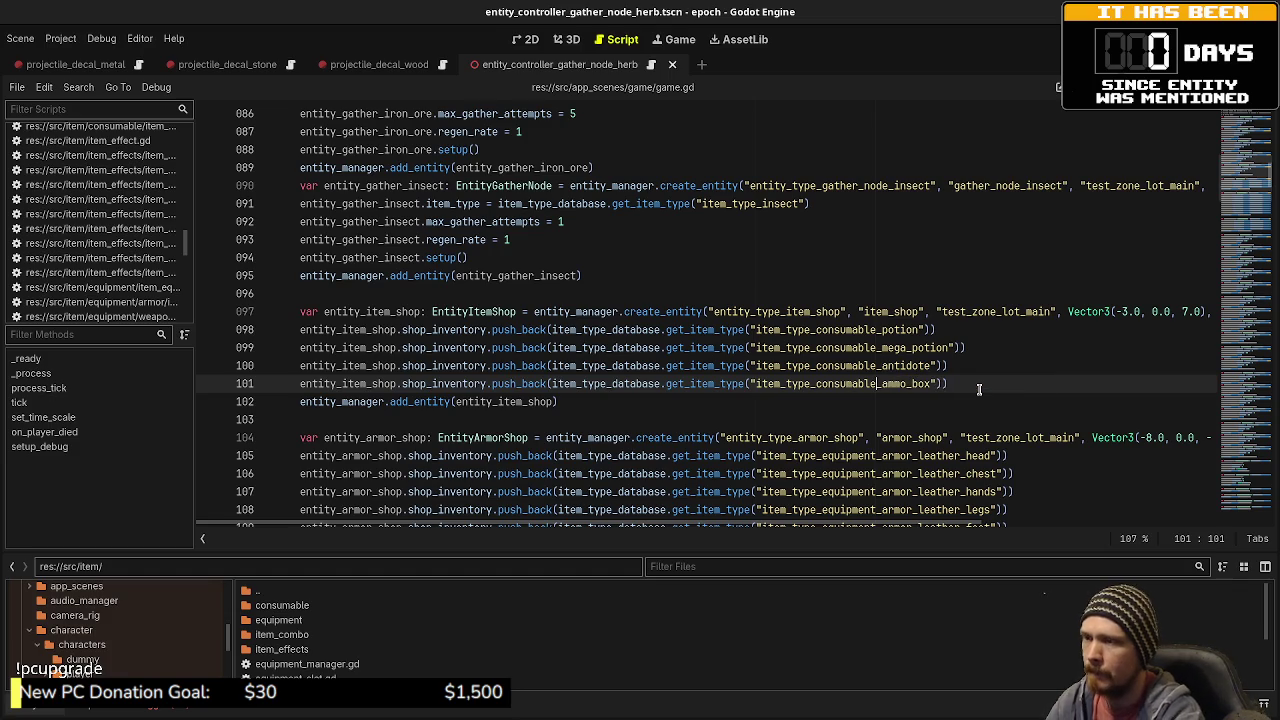
key("ctrl+s")
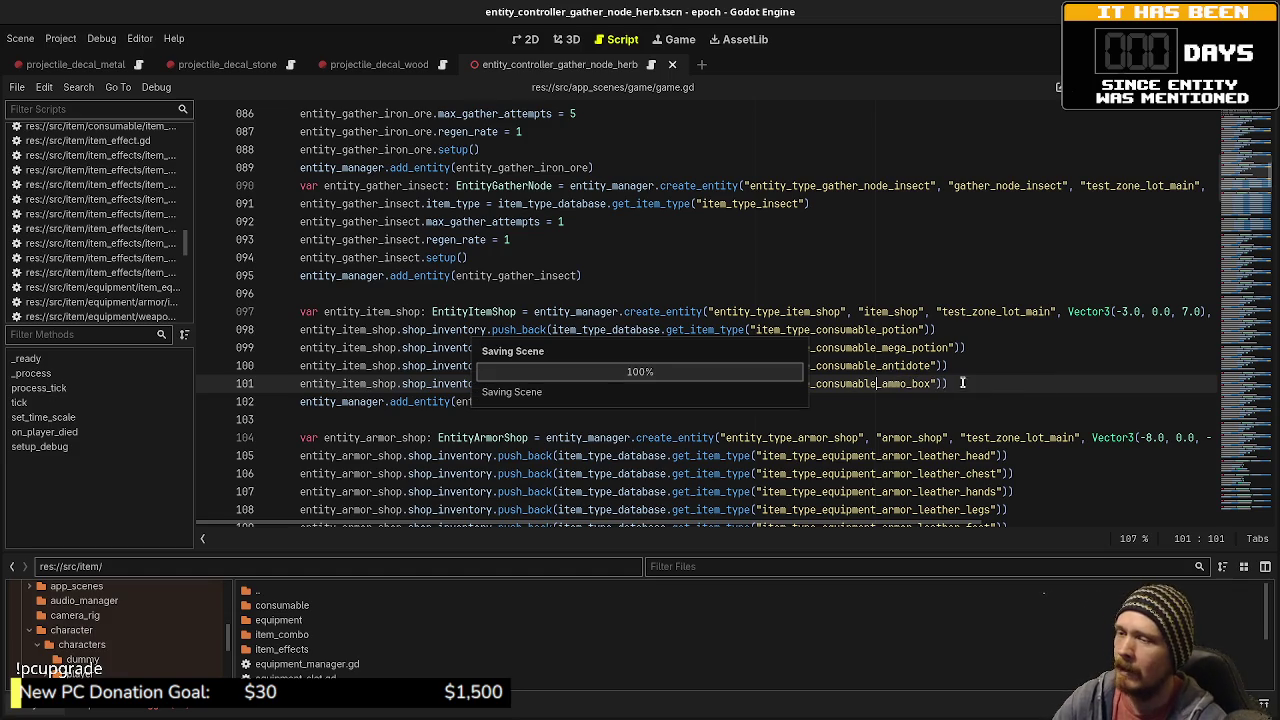
key("F5")
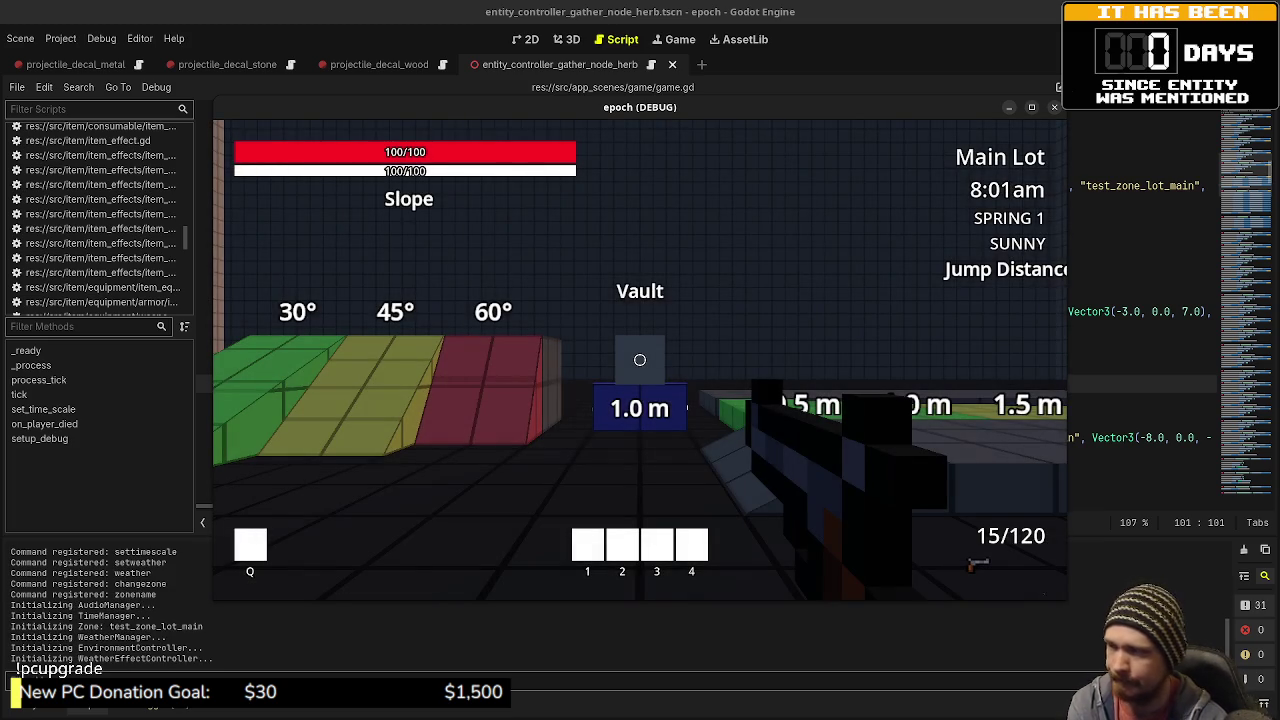
- Gather iron ore, then buy an item from the Item Shop for 20 coins, leaving 290
key("w")
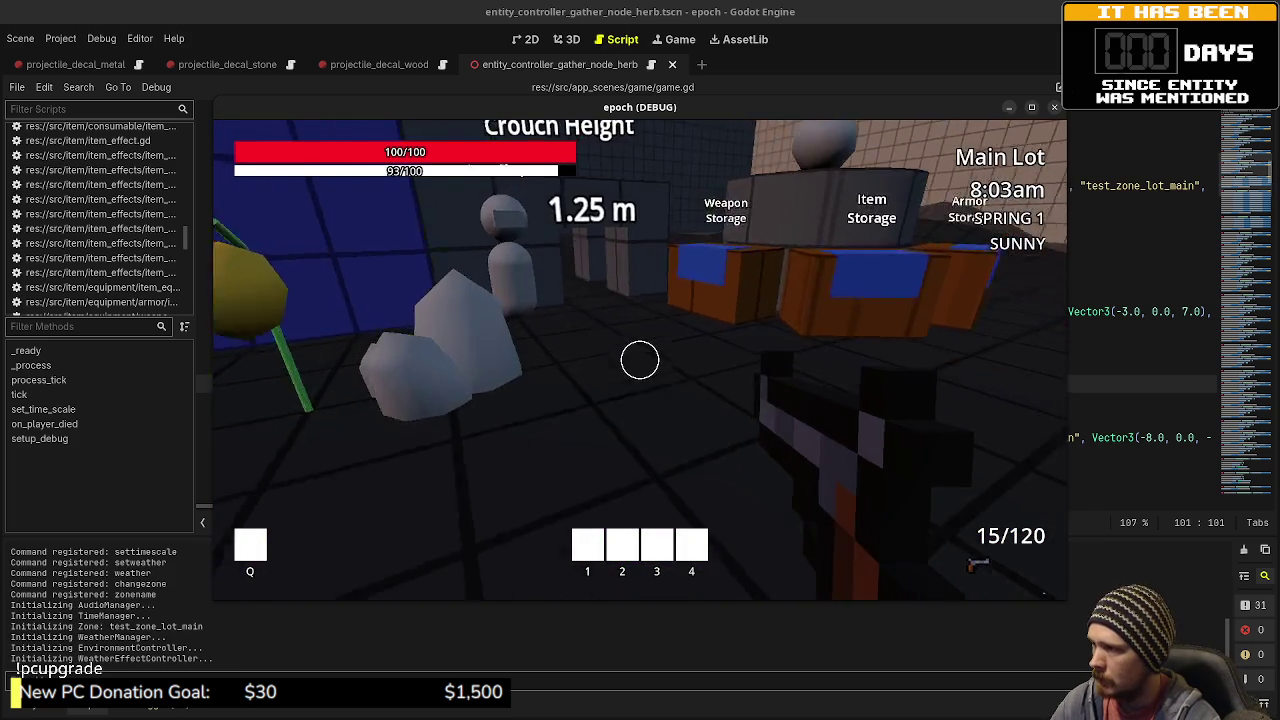
key("e")
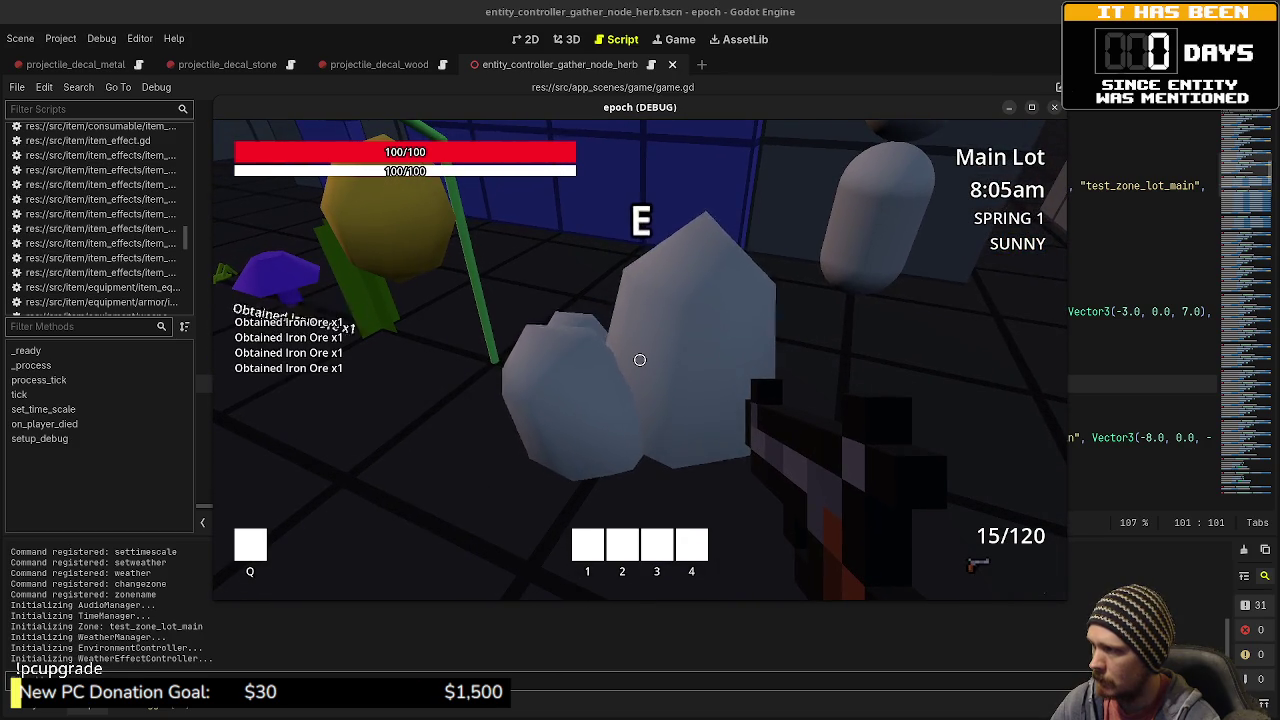
key("w")
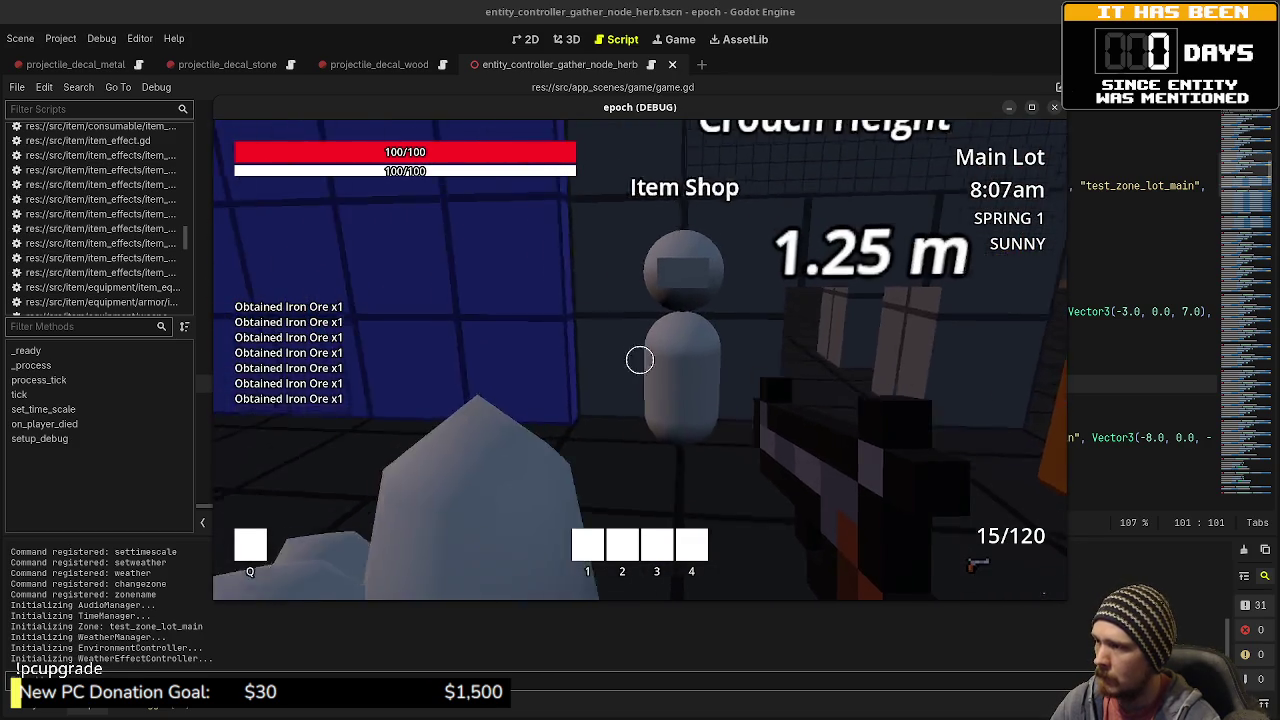
key("e")
left_click_drag(770, 316, 370, 317)
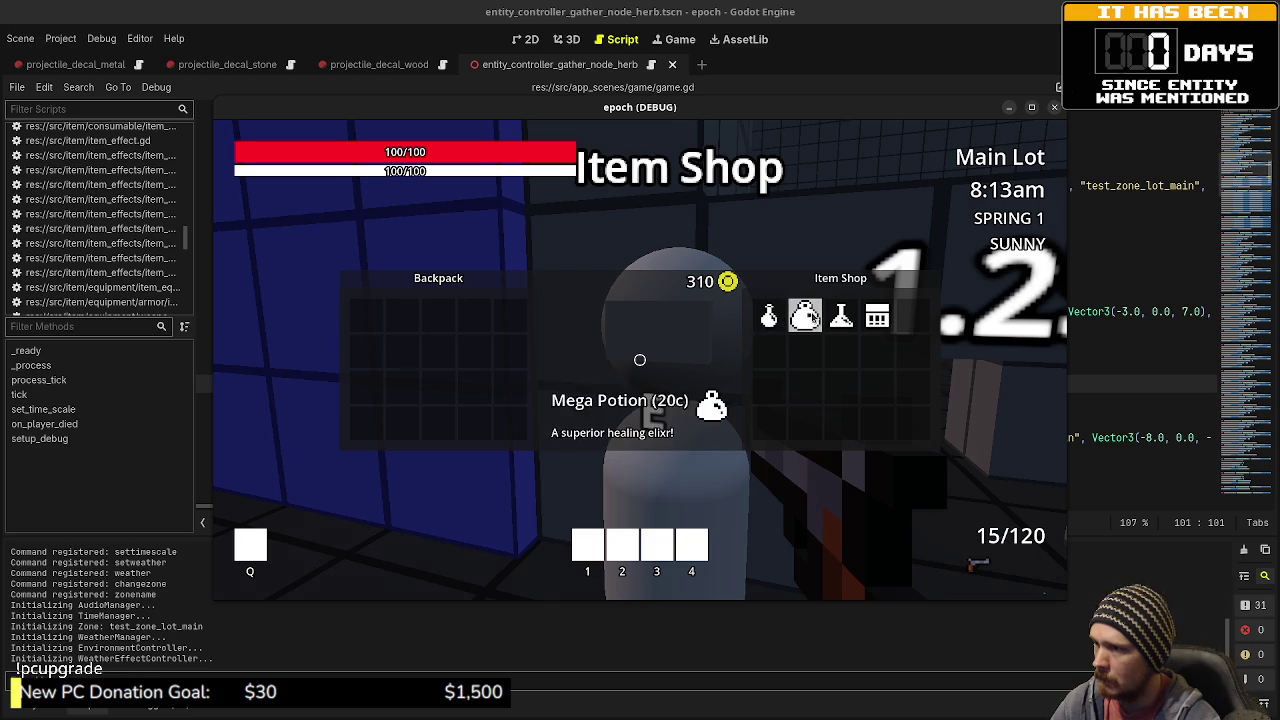
mouse_move(846, 322)
left_mouse_down()
mouse_move(438, 316)
mouse_move(730, 327)
left_mouse_up()
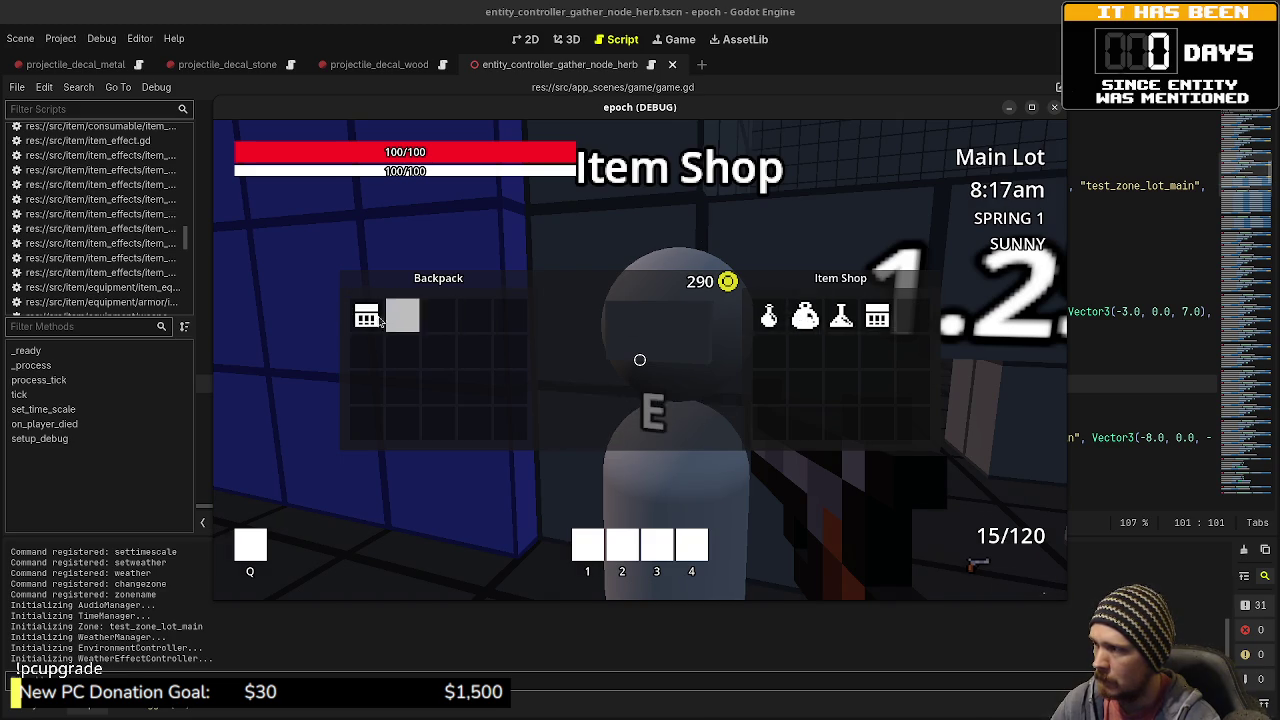
key("Escape")
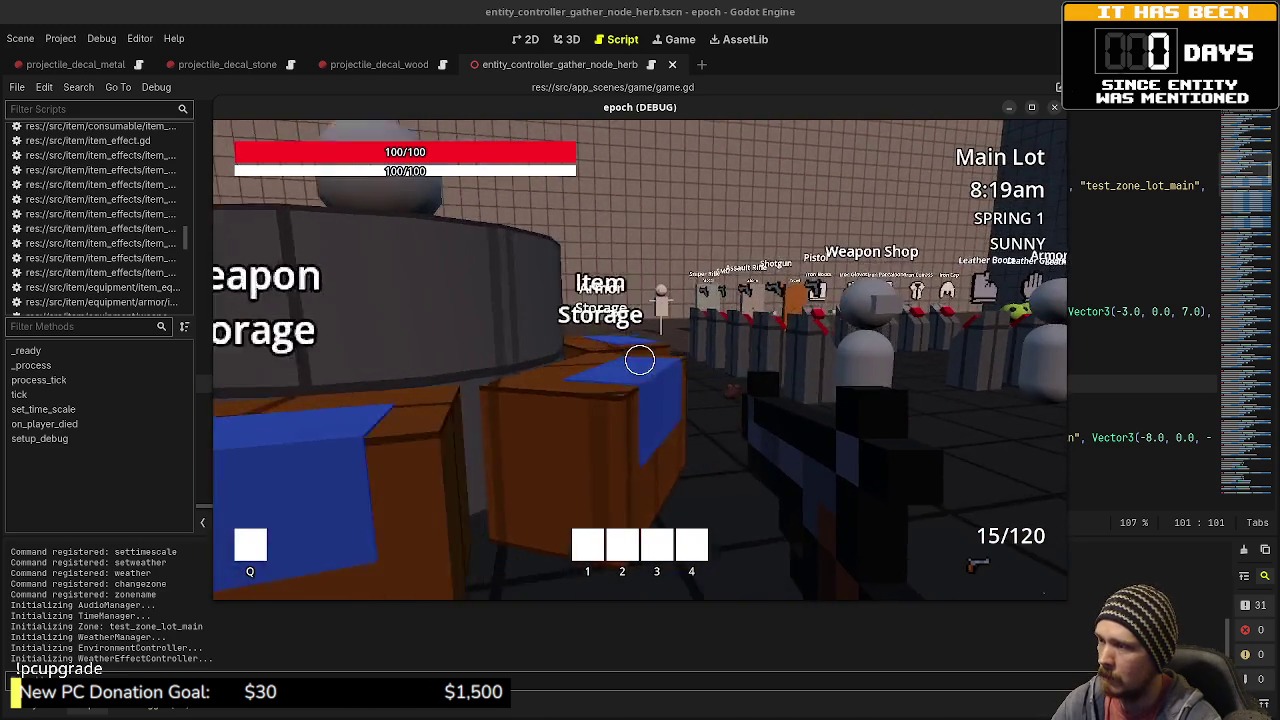